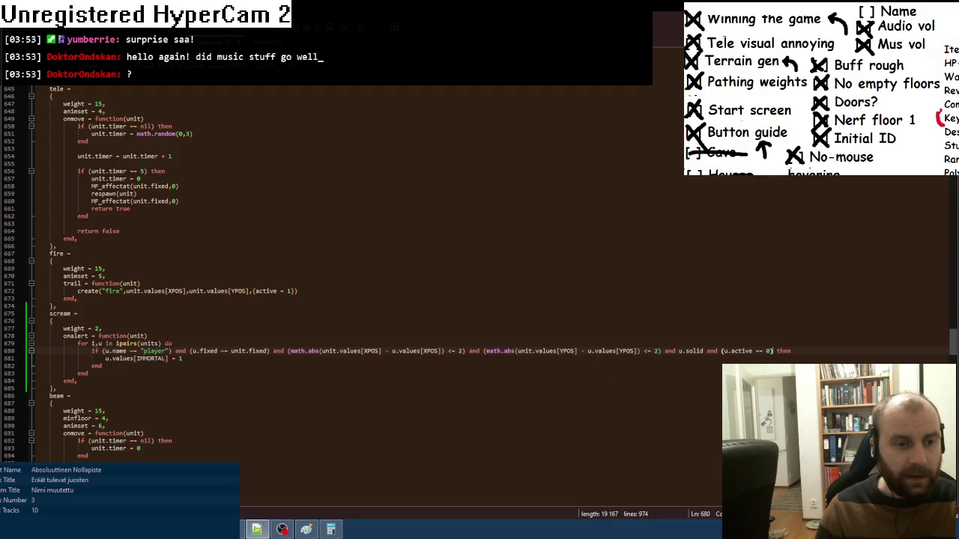
- Add 'local fow = Map[2]' at the top of the scream onalert function
click(170, 336)
key(Return)
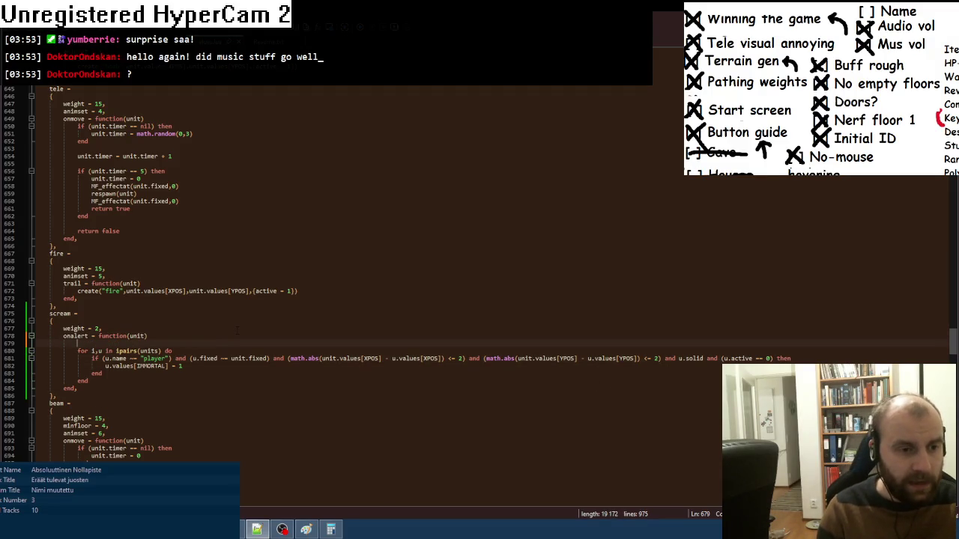
text(local )
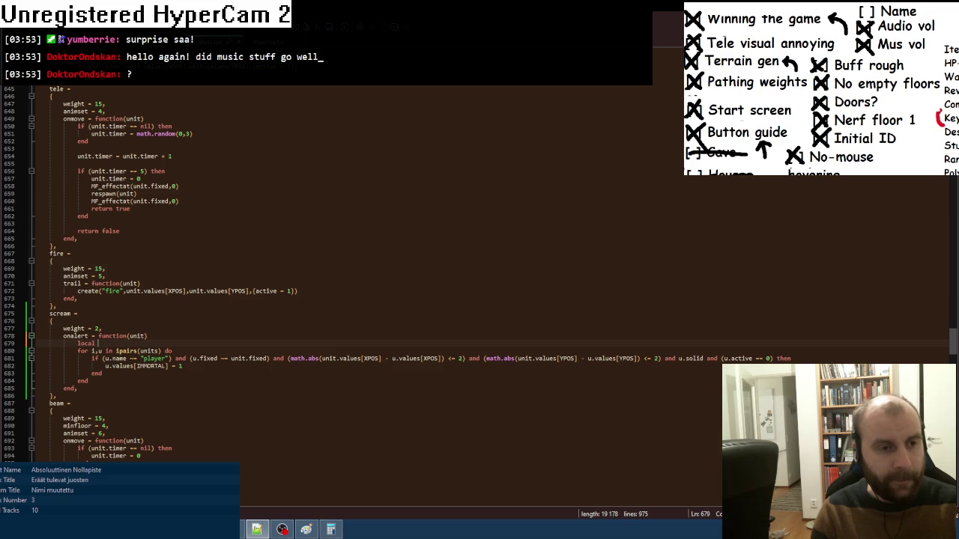
text(fow )
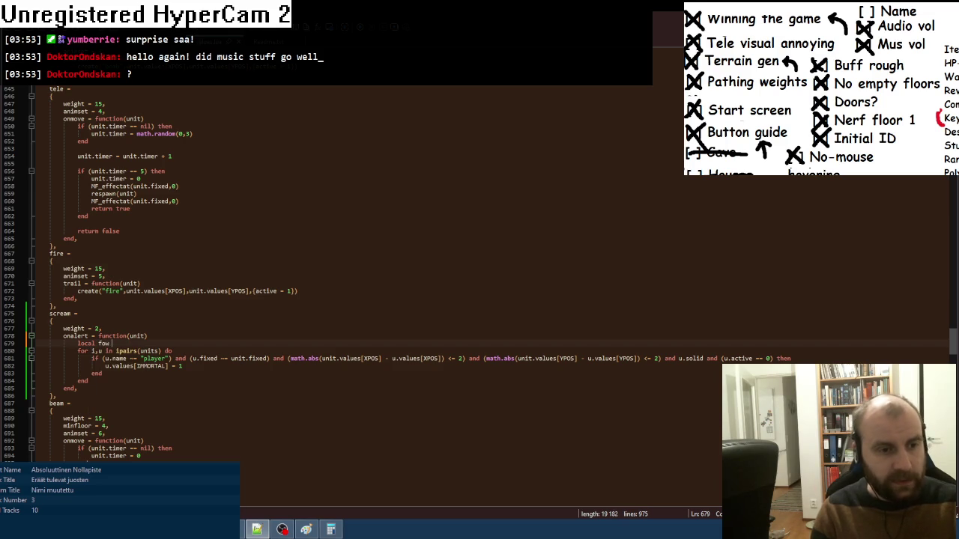
text(= Map[2])
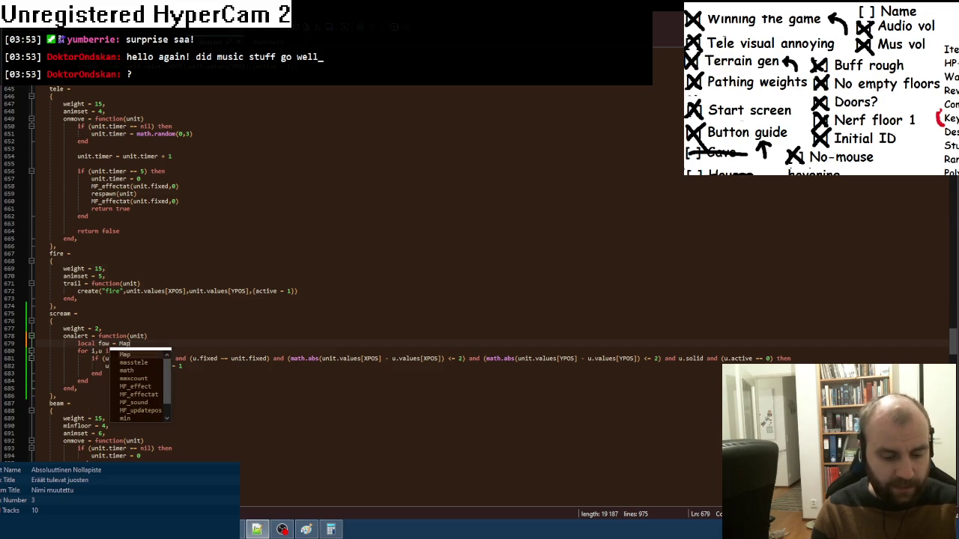
key(Return)
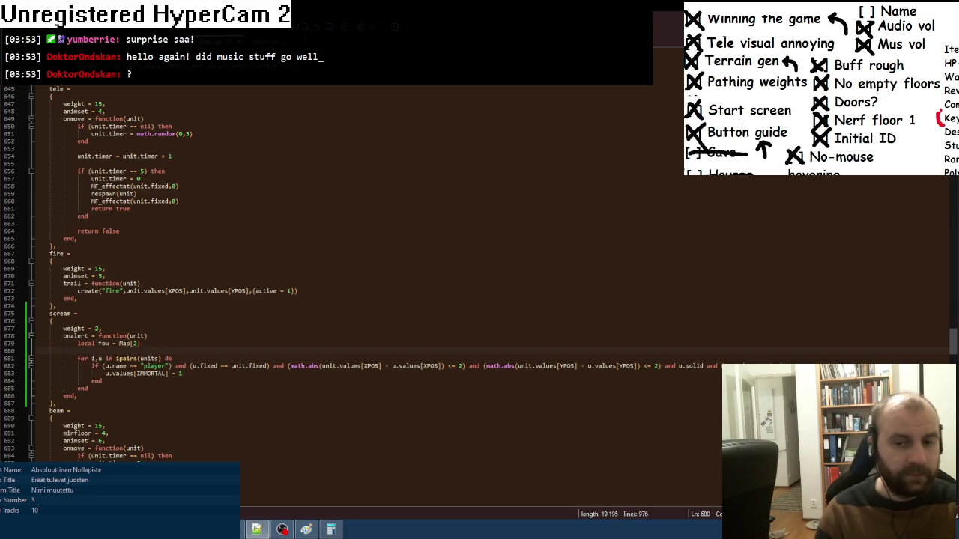
- Start a fow:unset call under the unit condition and extend the condition with 'and u.values[XPOS]'
key(Down)
key(Down)
key(End)
key(Return)
text(fow=)
text(unset()
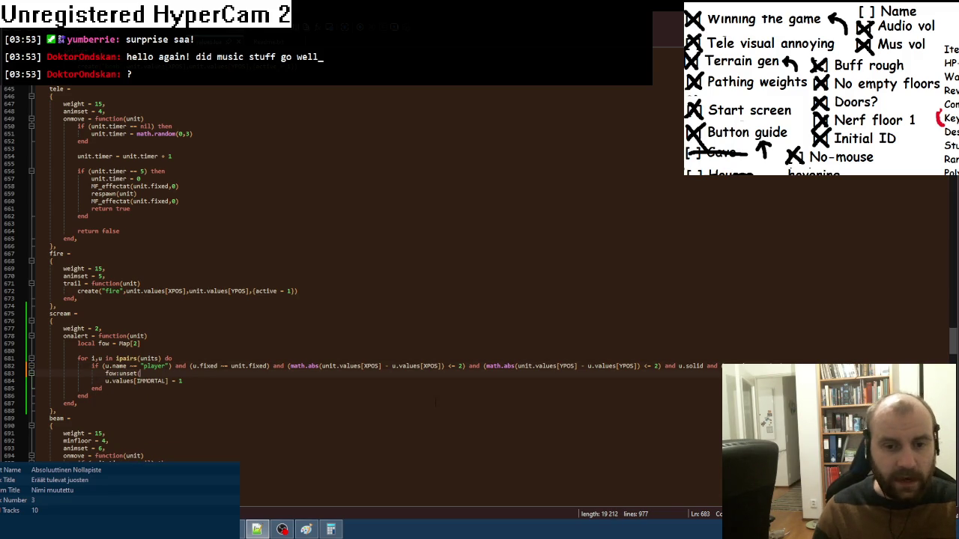
drag(392, 365, 441, 366)
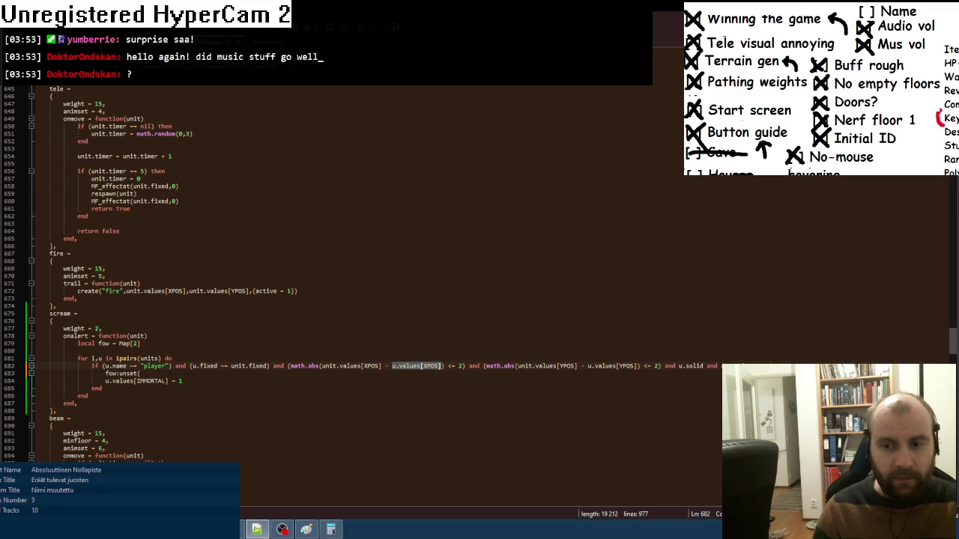
click(442, 366)
text(and)
key(ctrl+v)
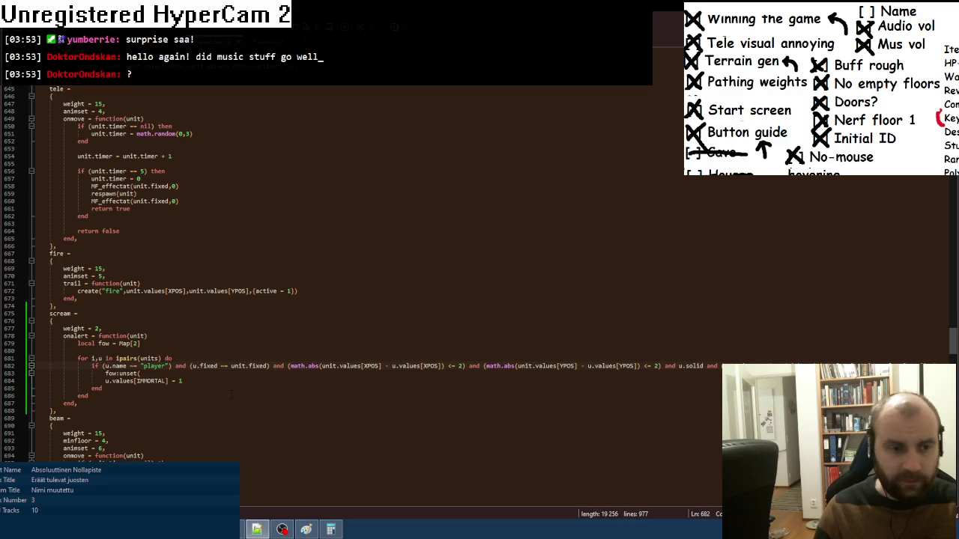
- Complete the call as fow:unset(u.values[XPOS],u.values[YPOS]) and select the IMMORTAL line for replacement
key(Down)
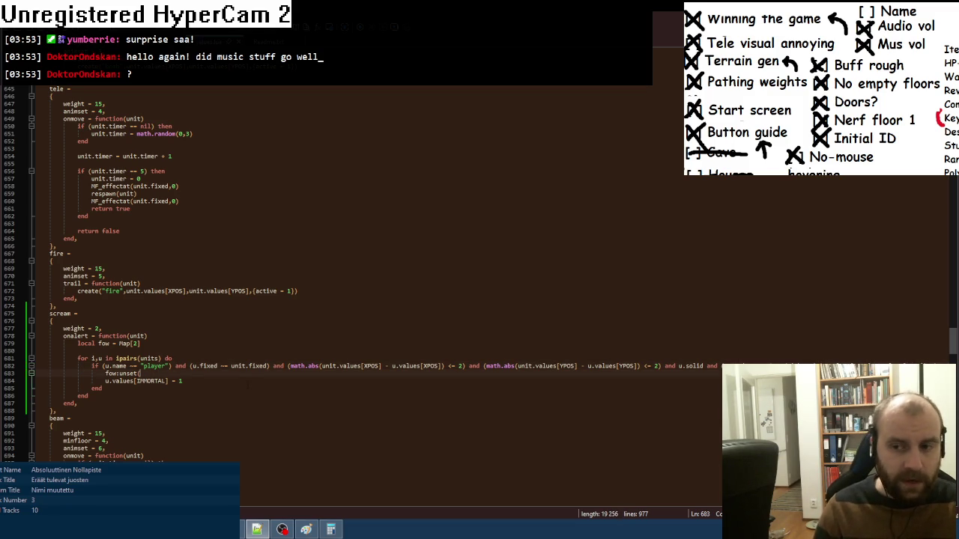
text(u.values[XPOS],)
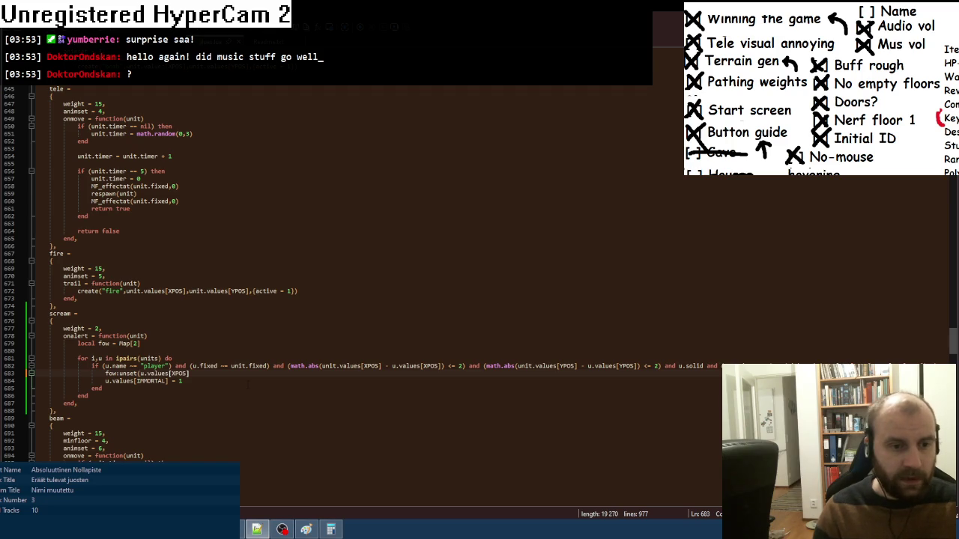
text(u.values[XPOS])
click(223, 373)
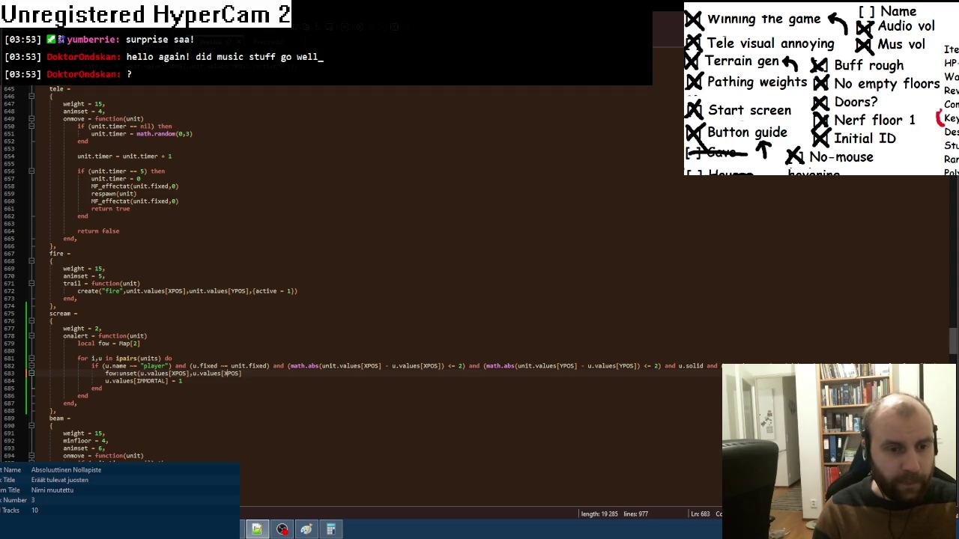
key(Delete)
text(YPOS]))
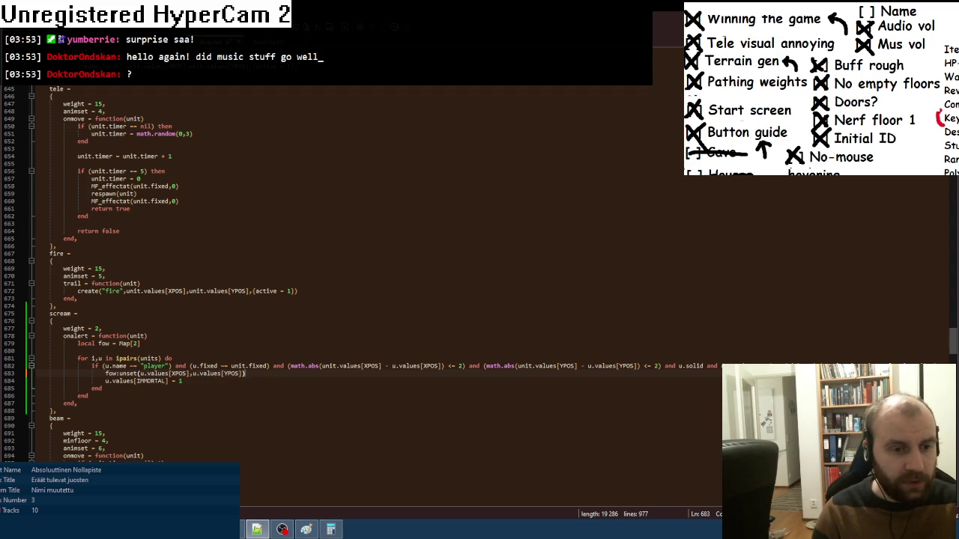
drag(105, 380, 182, 380)
key(ctrl+Tab)
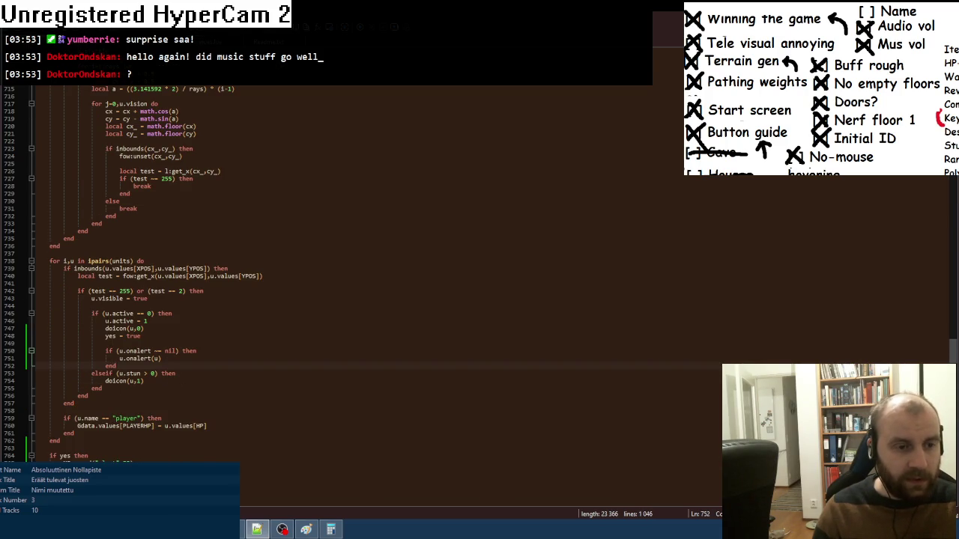
- Replace the IMMORTAL line with 'u.active = 1' and 'doicon(u,0)' copied from the other file
drag(105, 320, 145, 328)
key(ctrl+c)
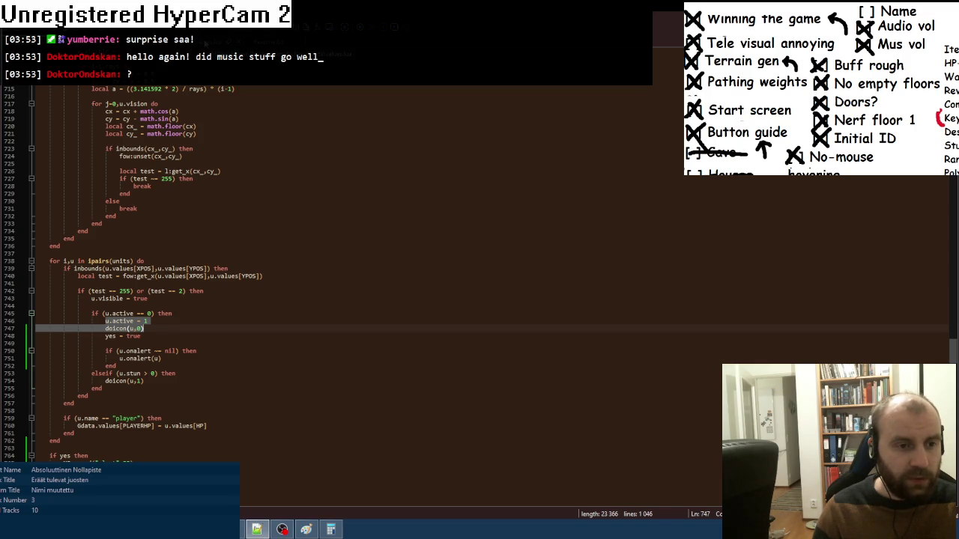
key(ctrl+Tab)
key(ctrl+v)
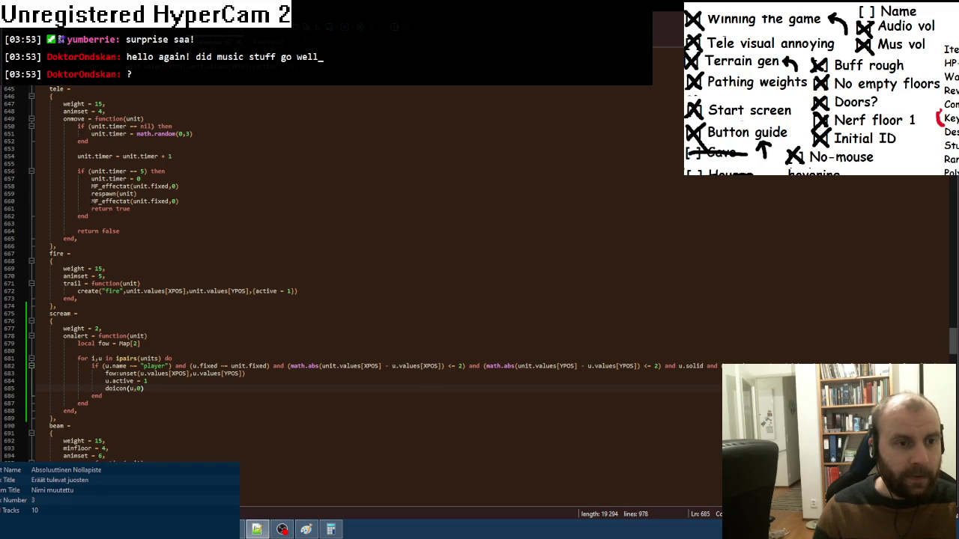
- Paste the MF_effectat(unit.fixed,0) call on a new line below 'local fow'
drag(91, 201, 179, 200)
key(ctrl+c)
click(140, 343)
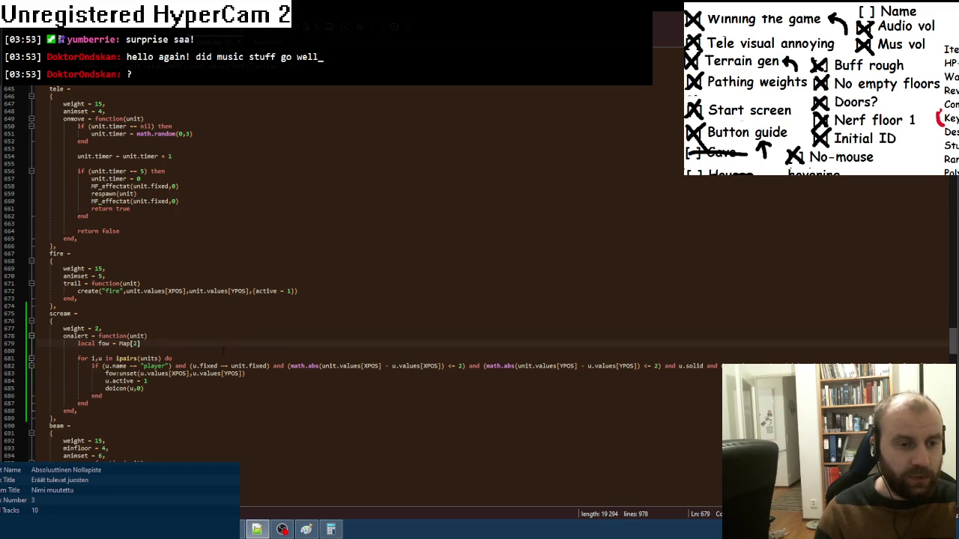
key(Return)
key(ctrl+v)
key(alt+Tab)
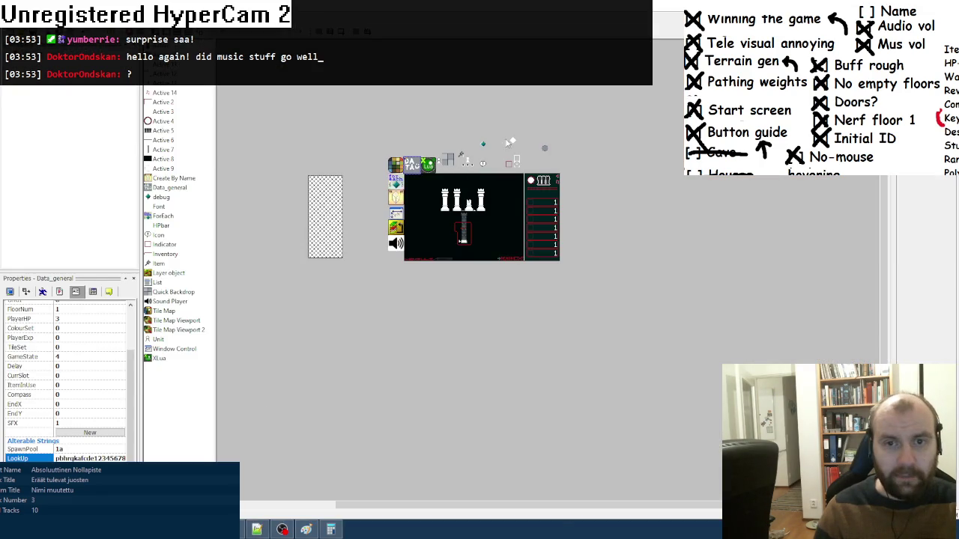
- Browse the effect object's animation frames in Fusion, then go back to the scream code
double_click(499, 127)
click(95, 444)
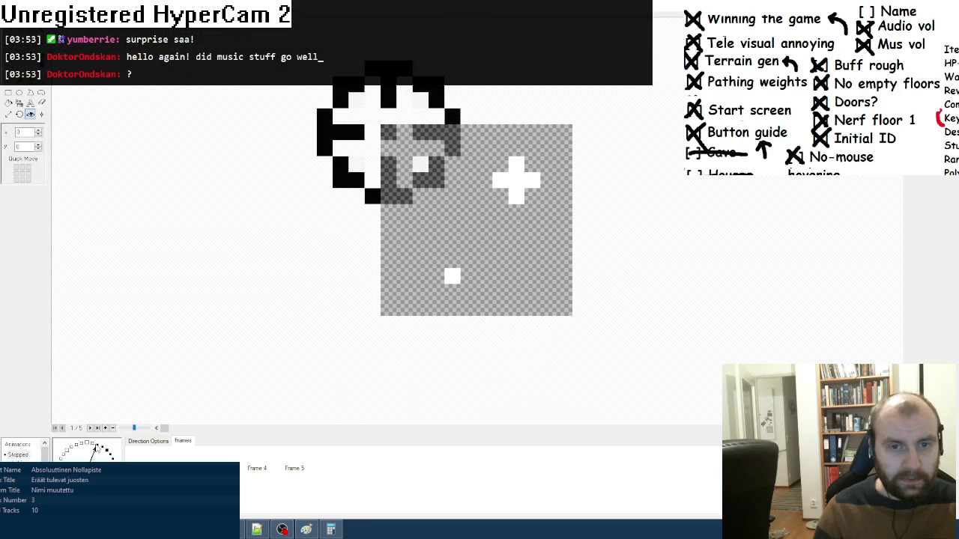
click(257, 530)
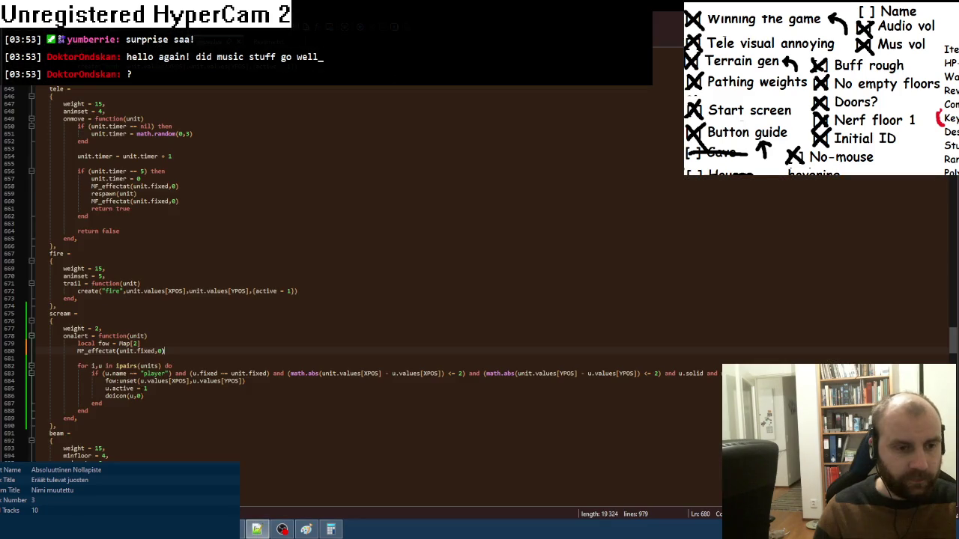
key(alt+Tab)
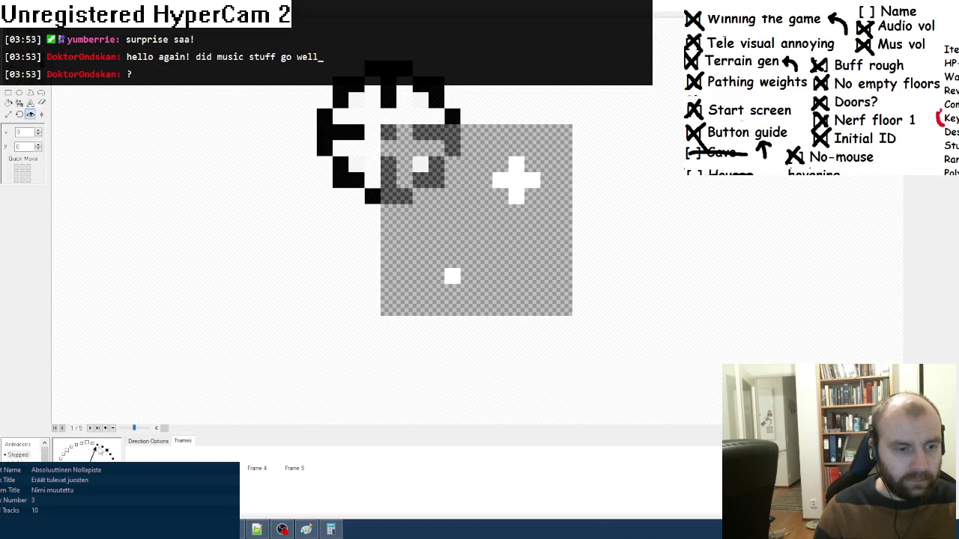
click(257, 530)
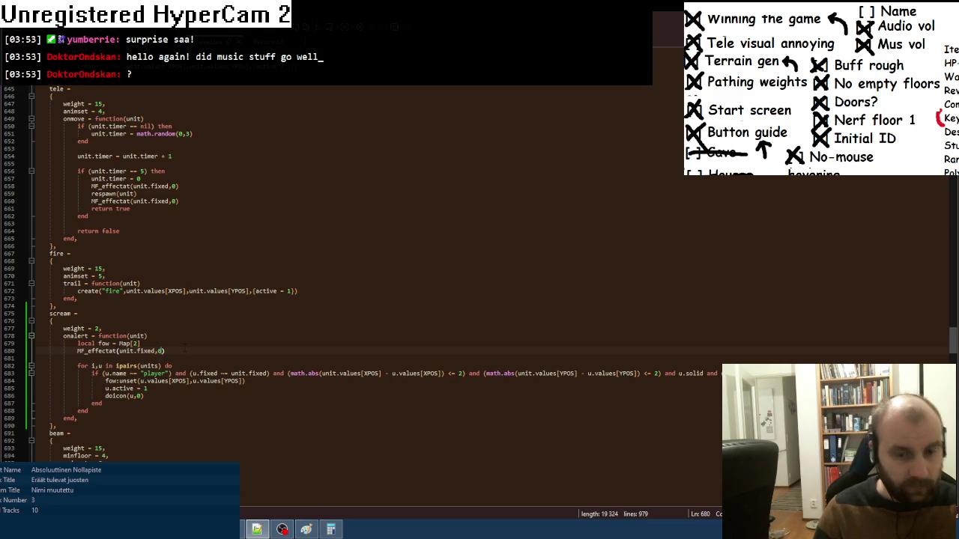
- Change the MF_effectat effect number to 6 and retag the 4b king from bomb to scream
key(BackSpace)
text(6)
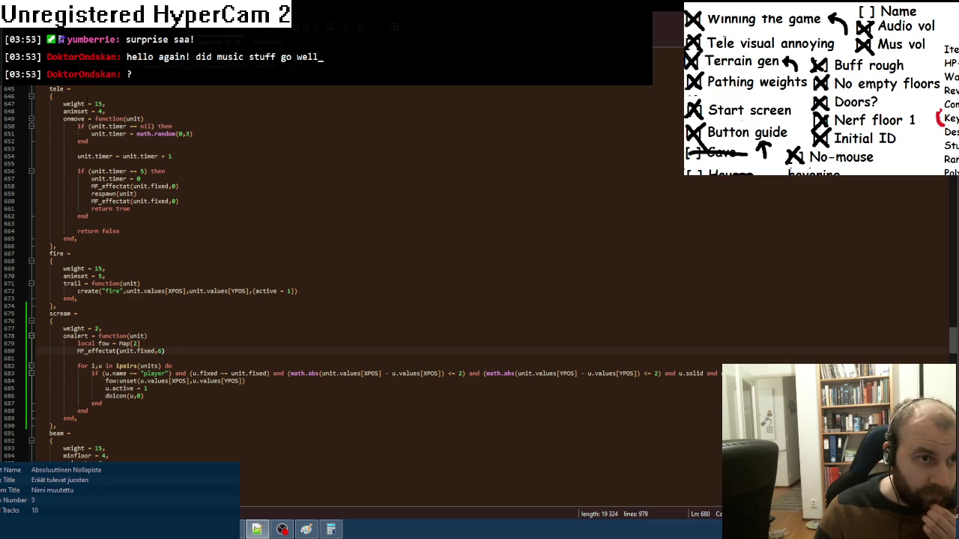
drag(948, 347, 948, 445)
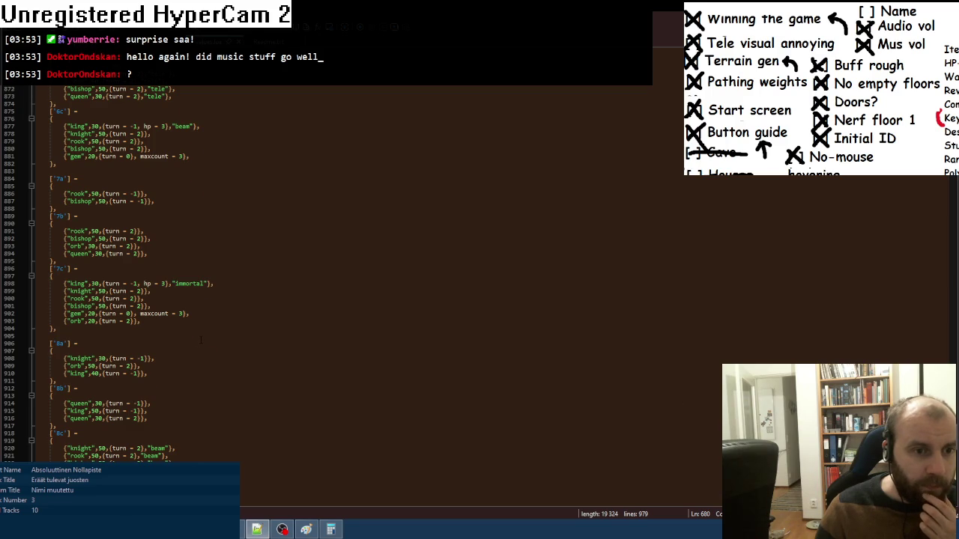
scroll(947, 445, up, 16)
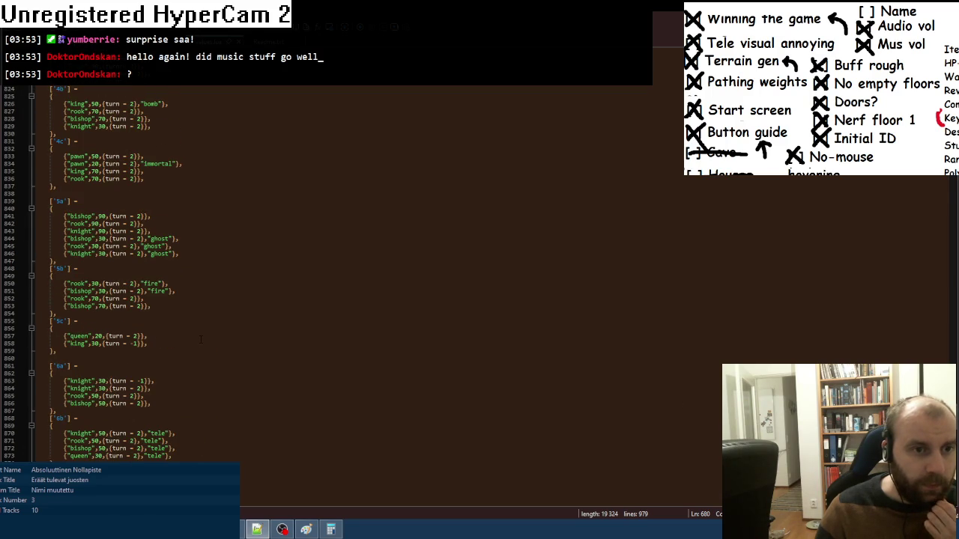
scroll(200, 339, up, 4)
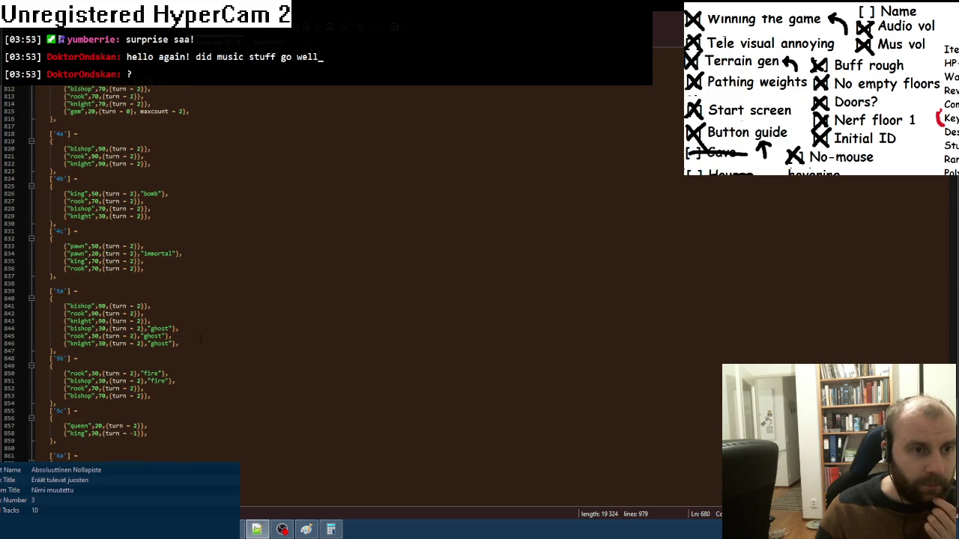
scroll(201, 340, up, 1)
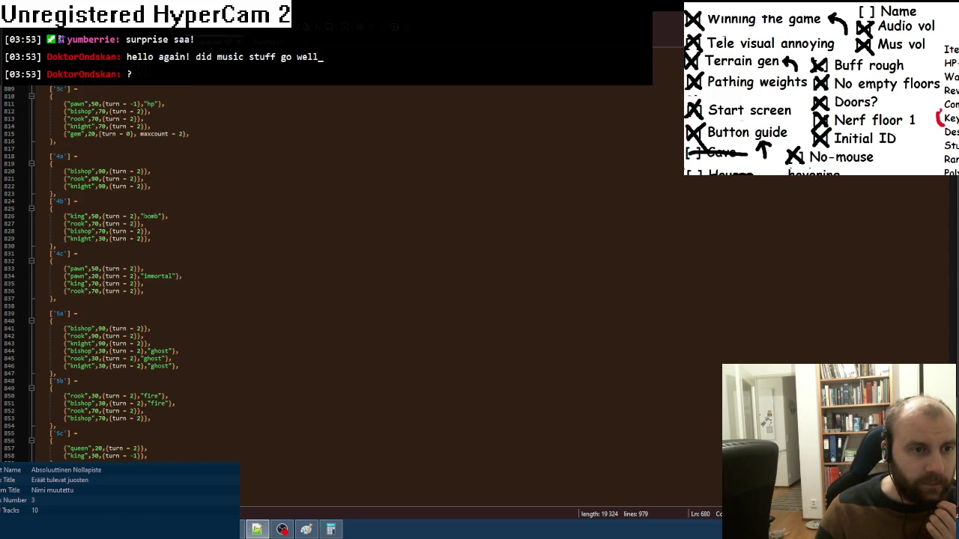
double_click(156, 216)
text(scre)
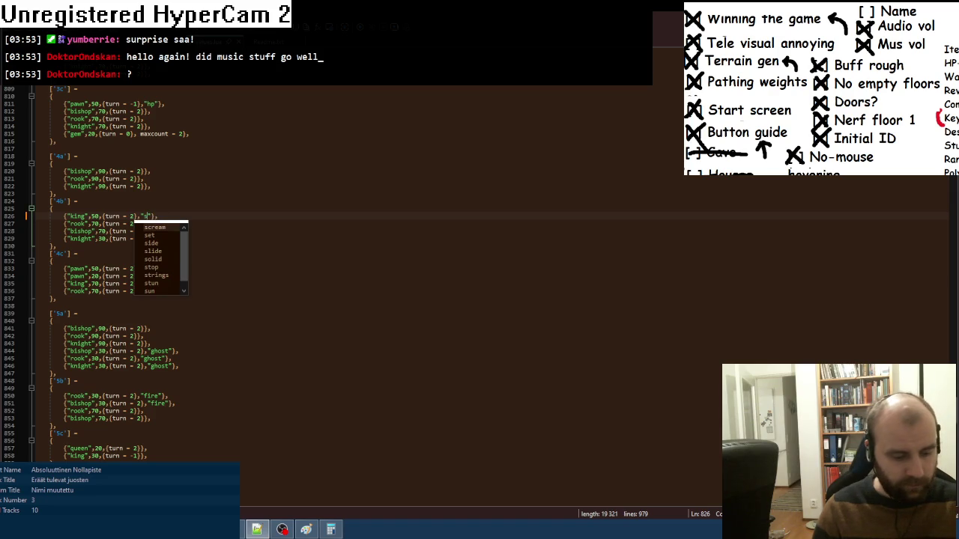
key(Return)
- Replace the 3c pawn's hp tag with scream
scroll(186, 208, up, 4)
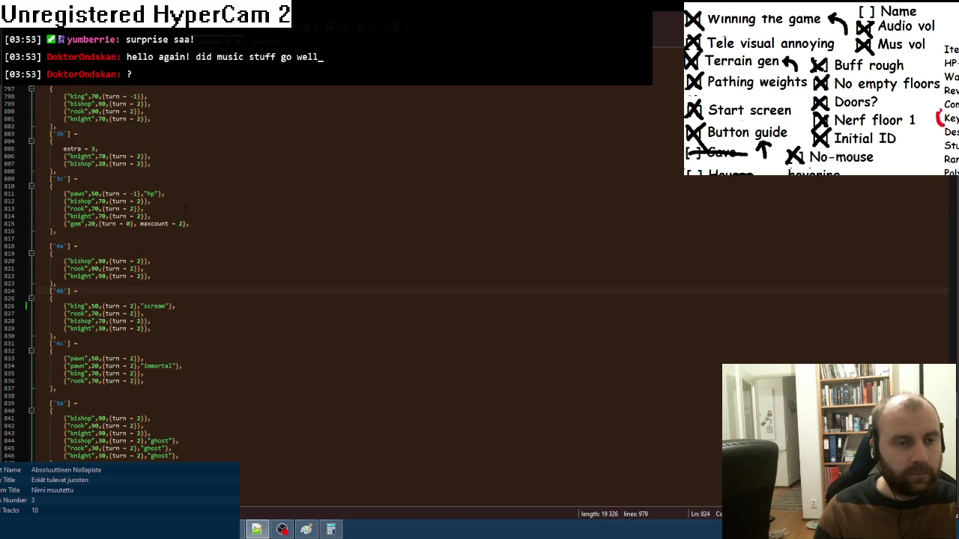
double_click(153, 194)
text(scream)
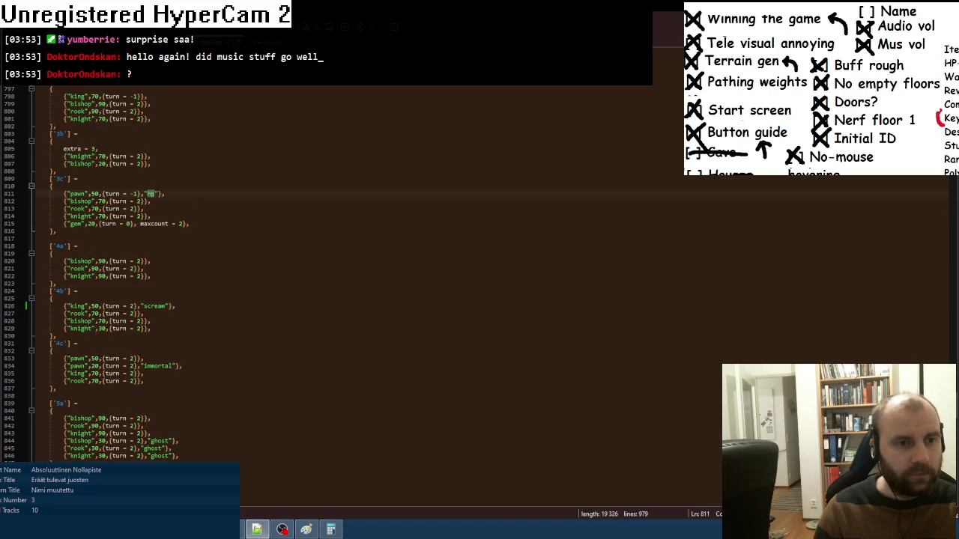
click(186, 187)
- Append a "scream" tag to the 5c king entry
scroll(190, 225, up, 15)
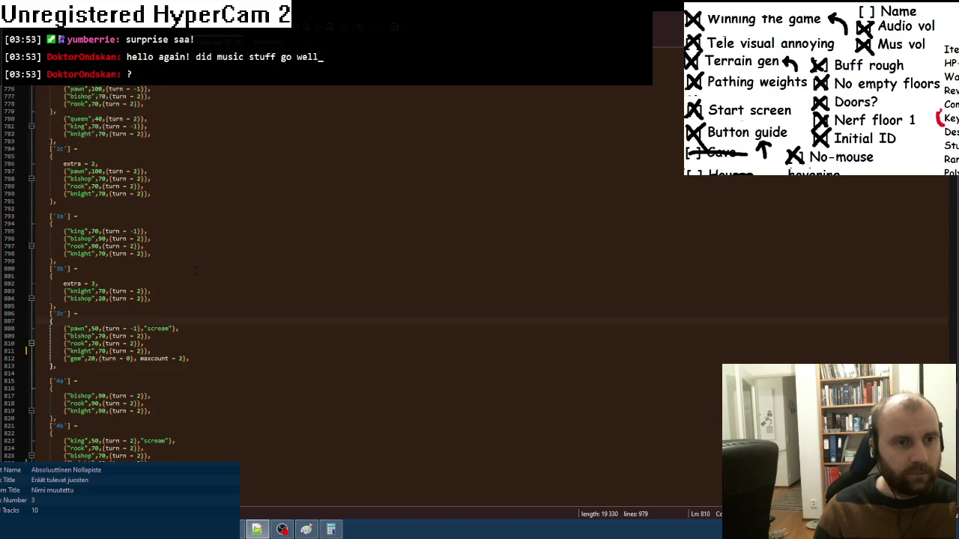
scroll(194, 270, down, 20)
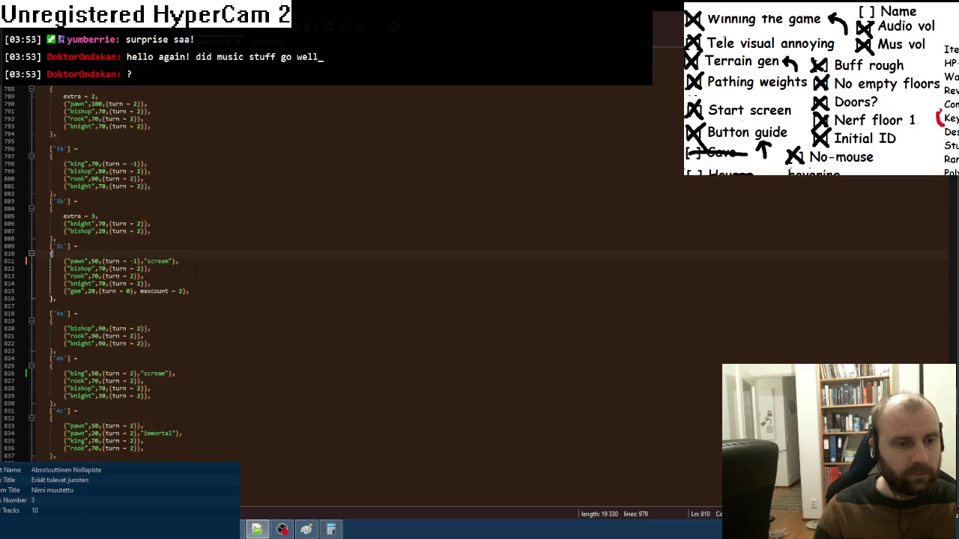
scroll(195, 270, down, 1)
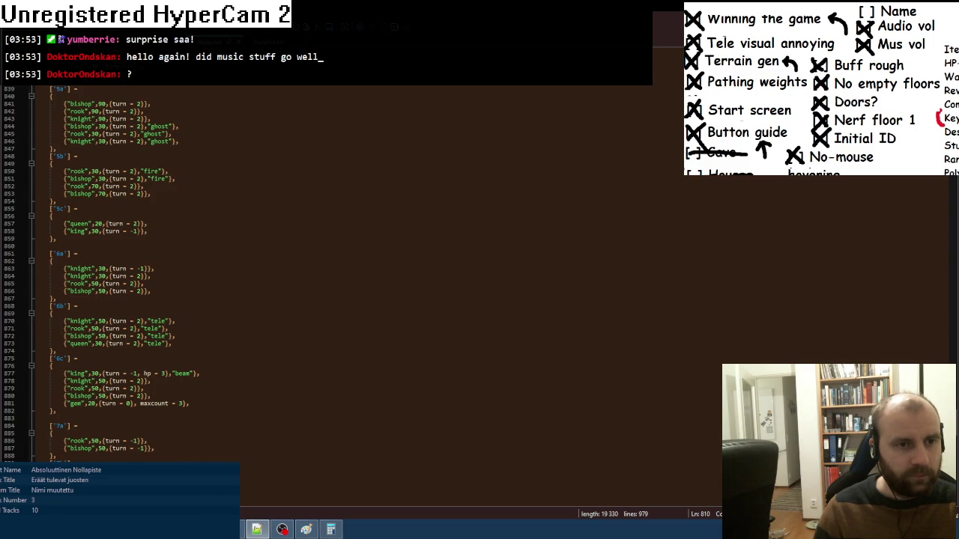
click(141, 231)
text(},)
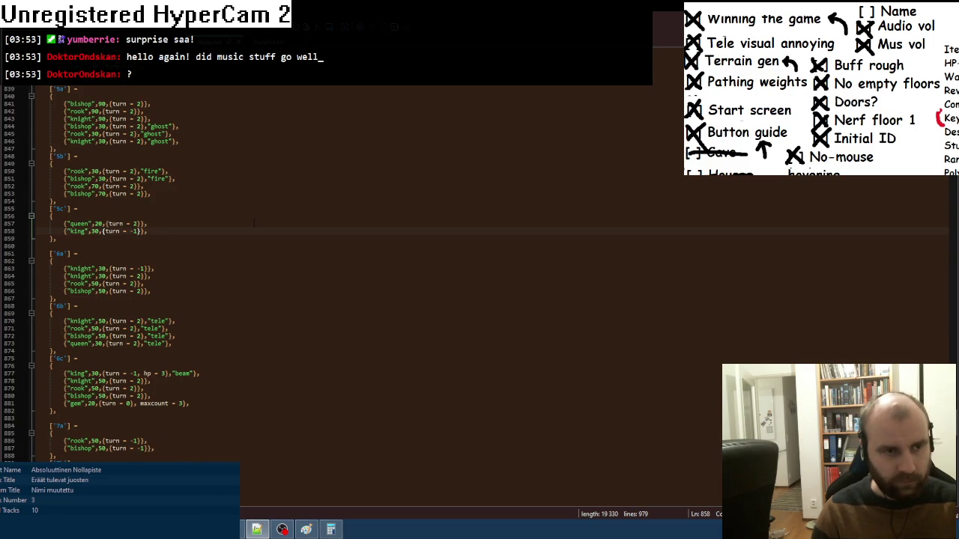
text("scream")
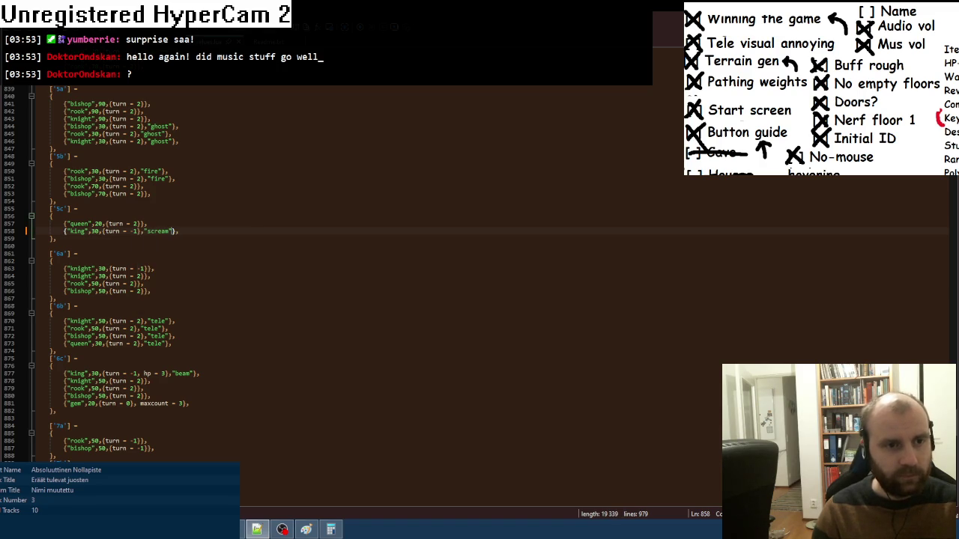
scroll(210, 348, down, 4)
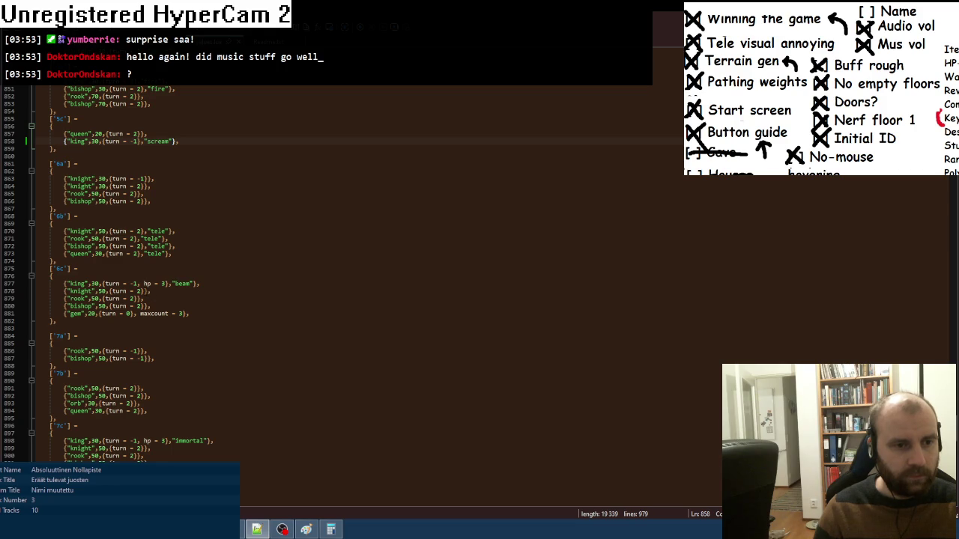
- Copy the 6c king line into 7a, remove its hp = 3 bonus, and change beam to scream
click(145, 291)
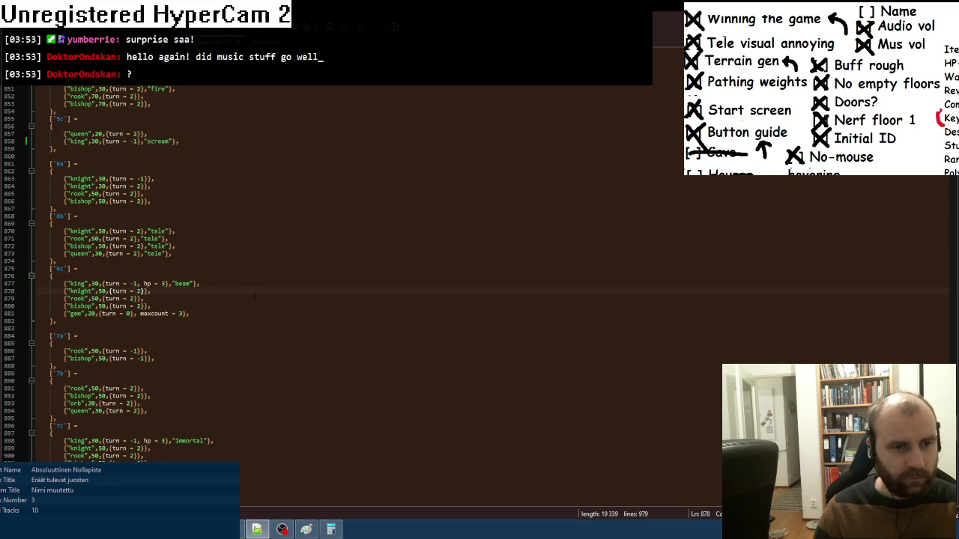
scroll(223, 341, down, 2)
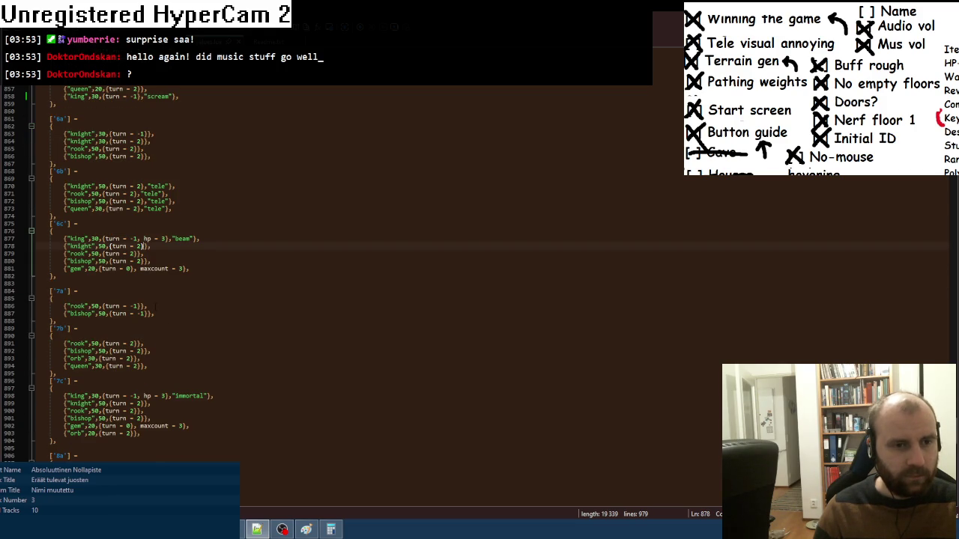
key(Up)
key(Home)
key(shift+End)
key(ctrl+c)
click(158, 313)
key(Return)
key(ctrl+v)
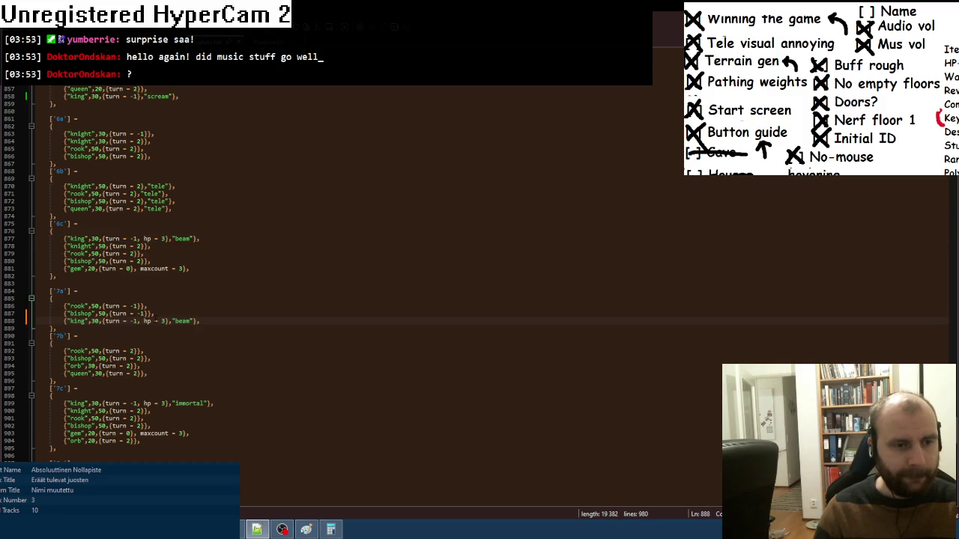
drag(137, 321, 166, 321)
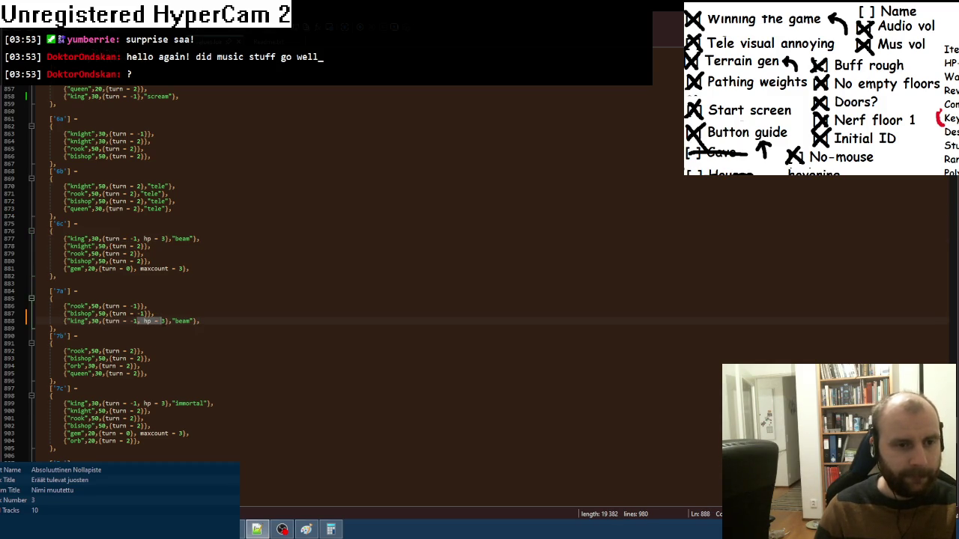
key(Delete)
double_click(154, 321)
text(scream)
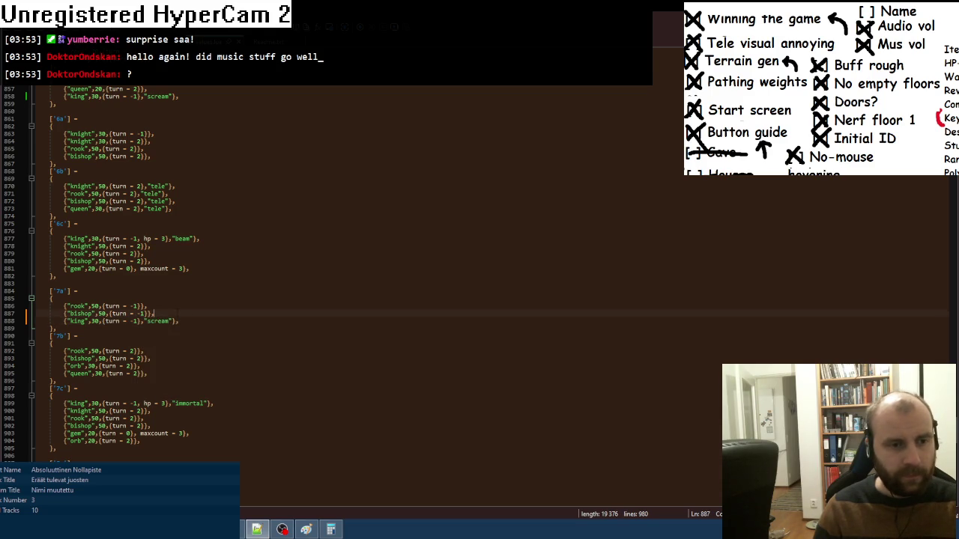
- Append a "scream" tag to the 8a king entry
scroll(160, 339, down, 3)
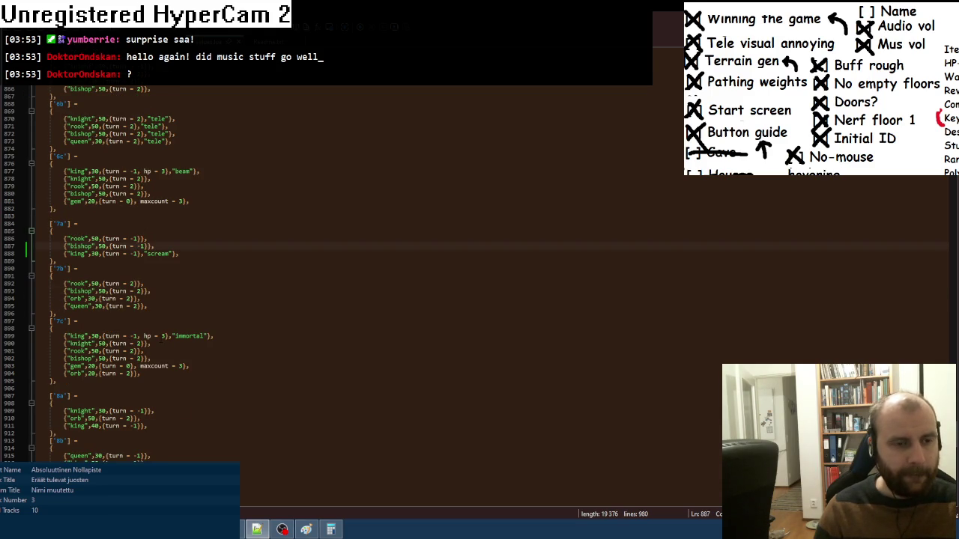
scroll(108, 275, down, 1)
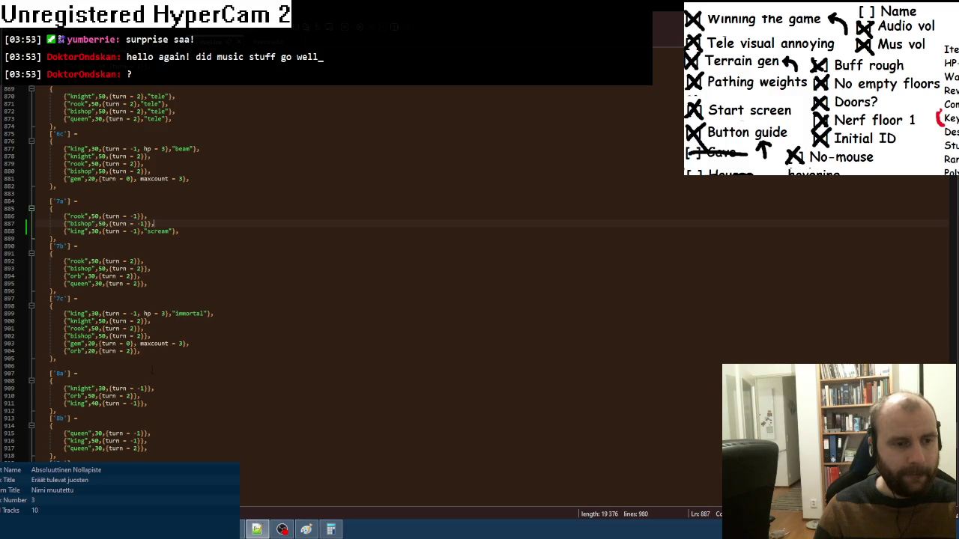
scroll(148, 385, down, 1)
scroll(147, 384, down, 1)
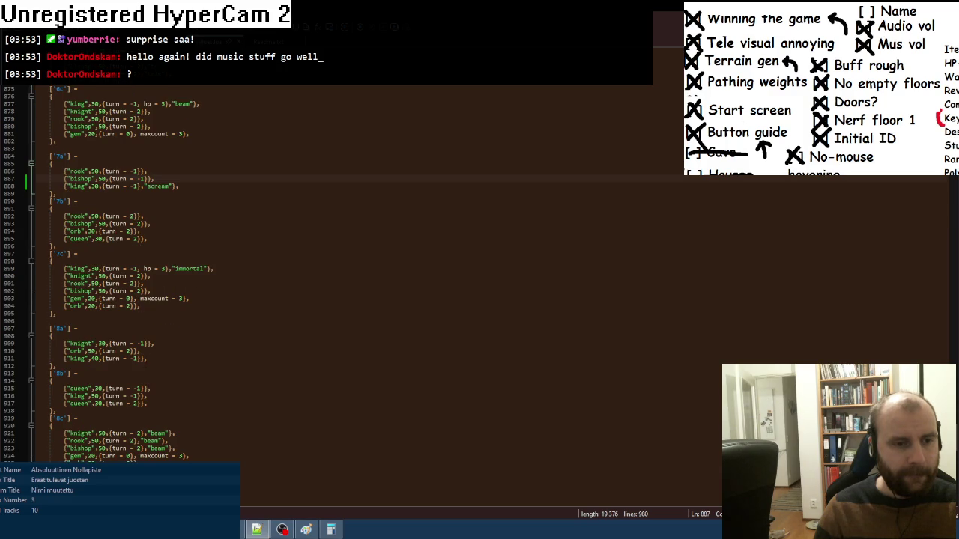
click(143, 358)
text(,"scre)
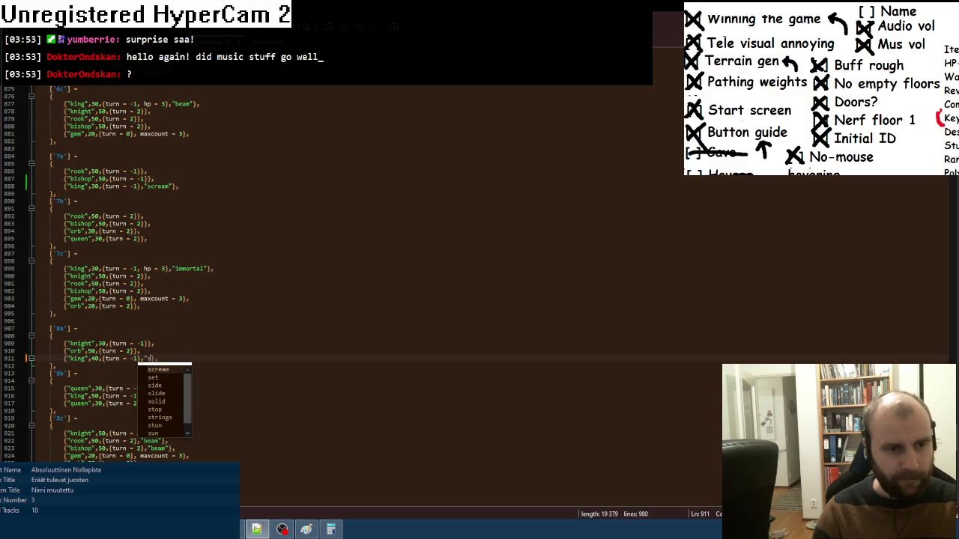
text(am")
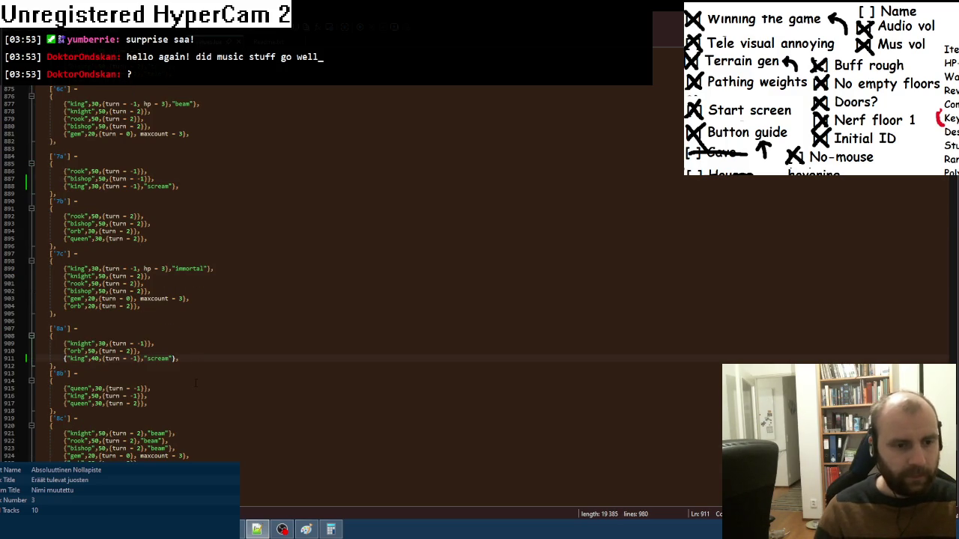
scroll(475, 292, down, 3)
scroll(197, 383, down, 4)
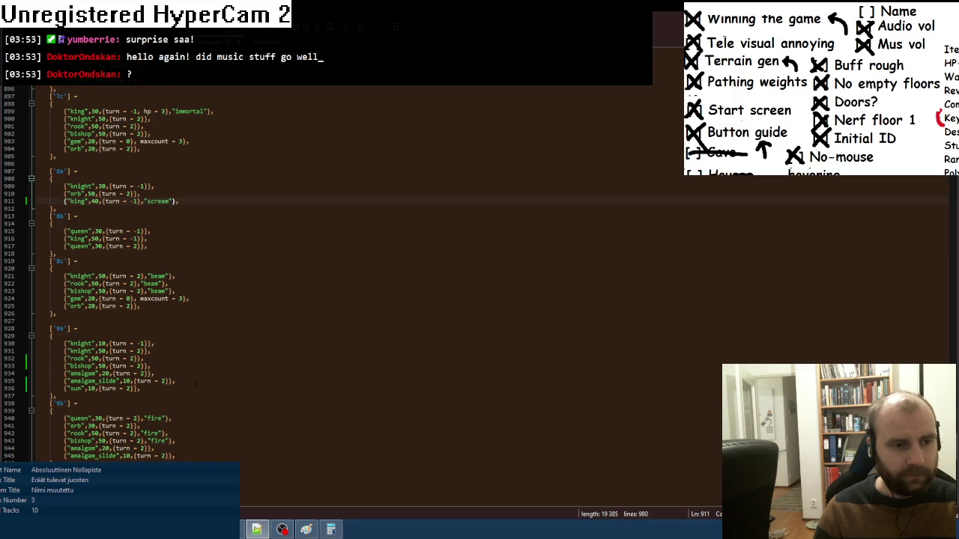
scroll(197, 383, down, 8)
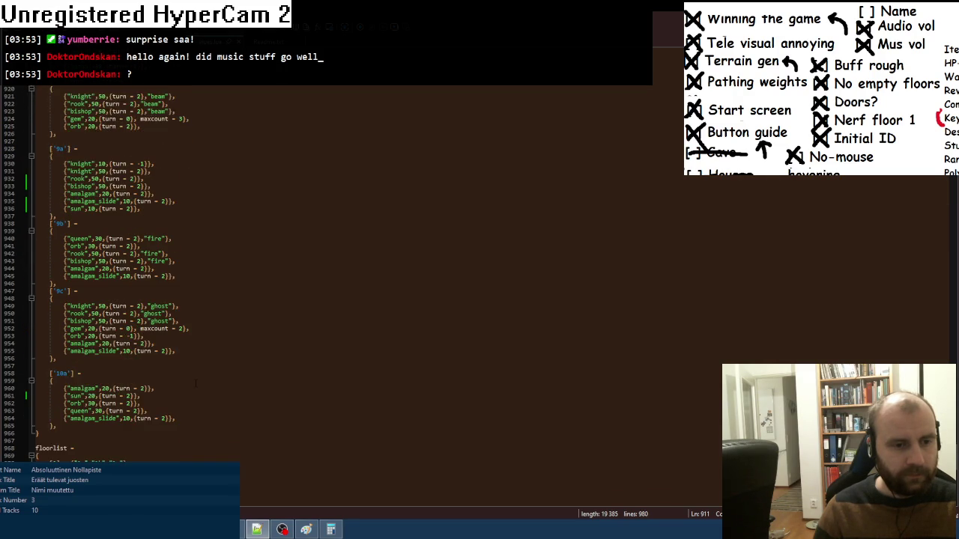
scroll(196, 383, down, 1)
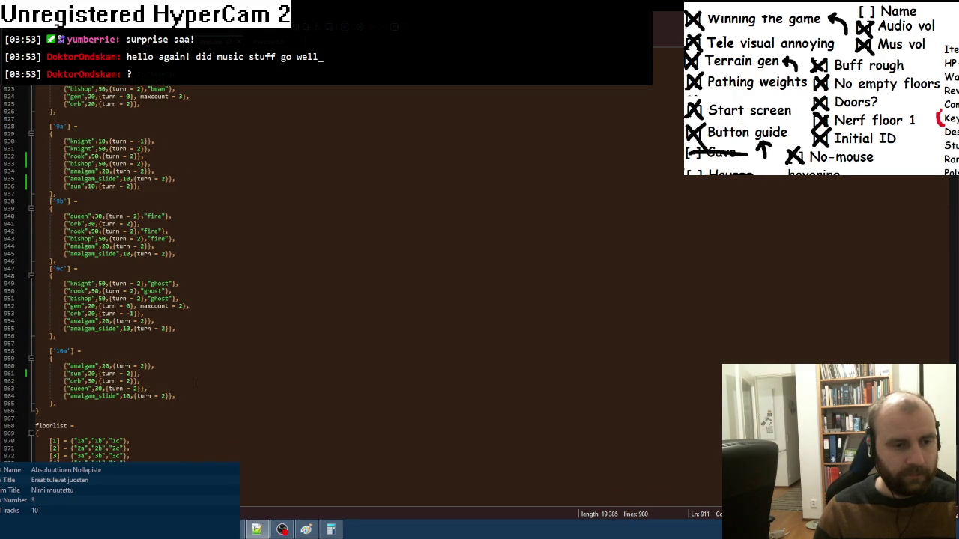
scroll(99, 274, up, 2)
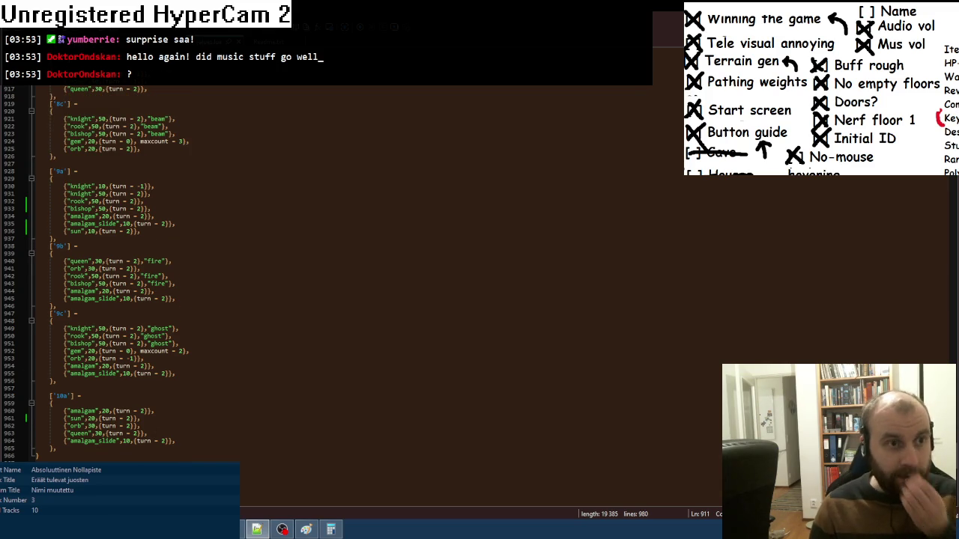
key(ctrl+Tab)
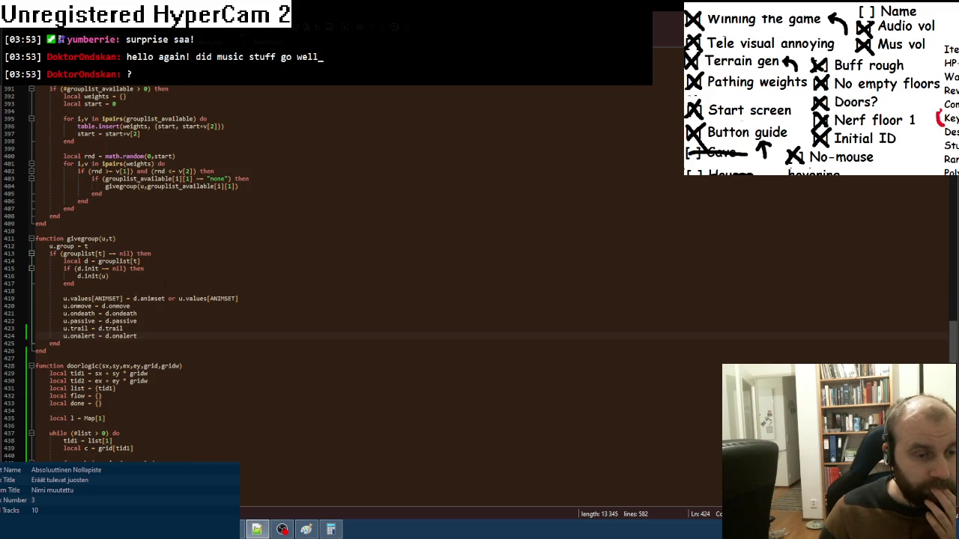
- Change the test spawn in mapgen from rook to the autocompleted 'sun' unit
scroll(166, 277, up, 20)
scroll(150, 284, up, 15)
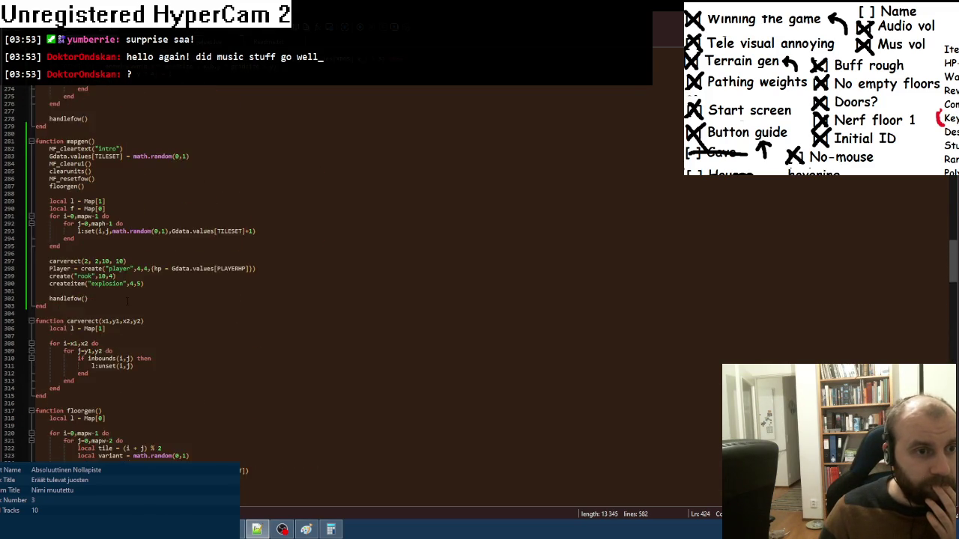
double_click(111, 374)
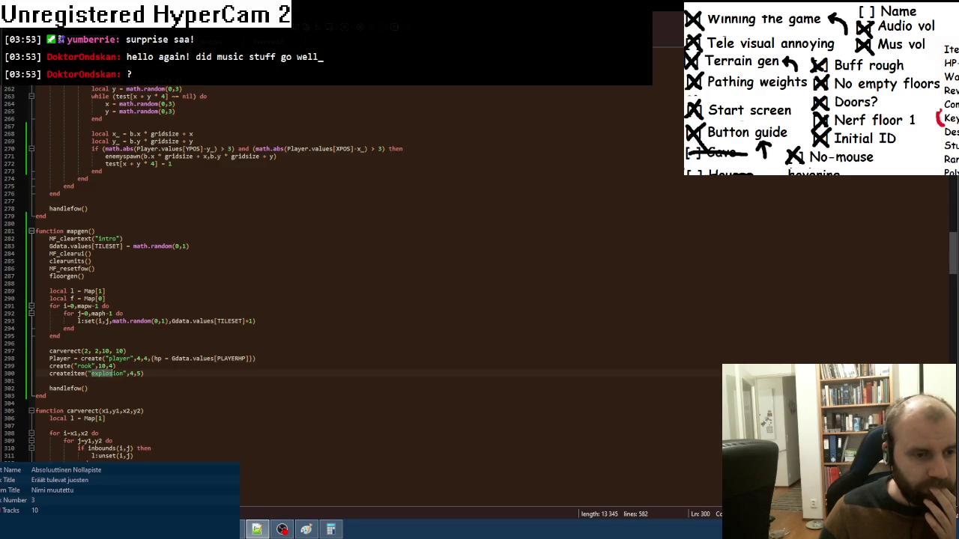
double_click(104, 365)
text(sun)
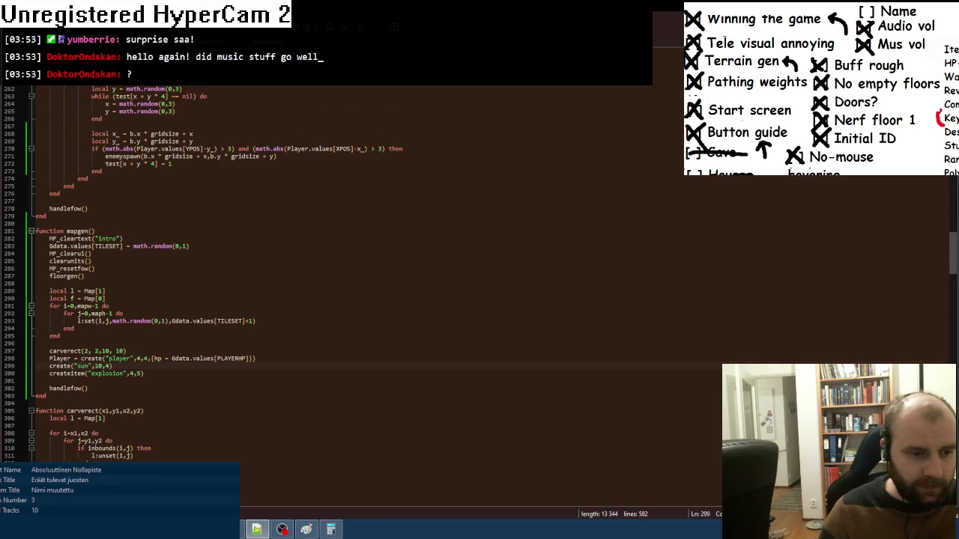
key(alt+Tab)
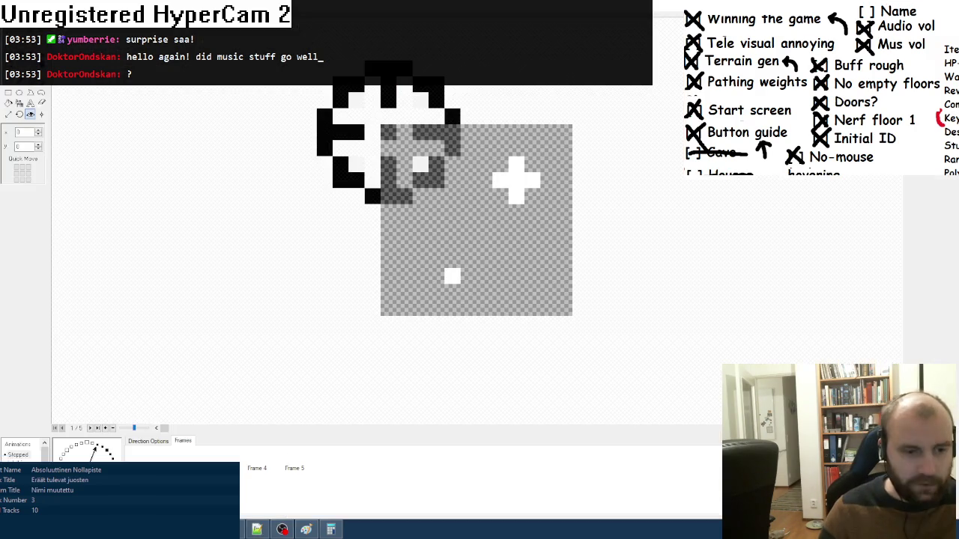
- Close the sprite editor, test-run the game with F8, move the rook around, then quit
key(Escape)
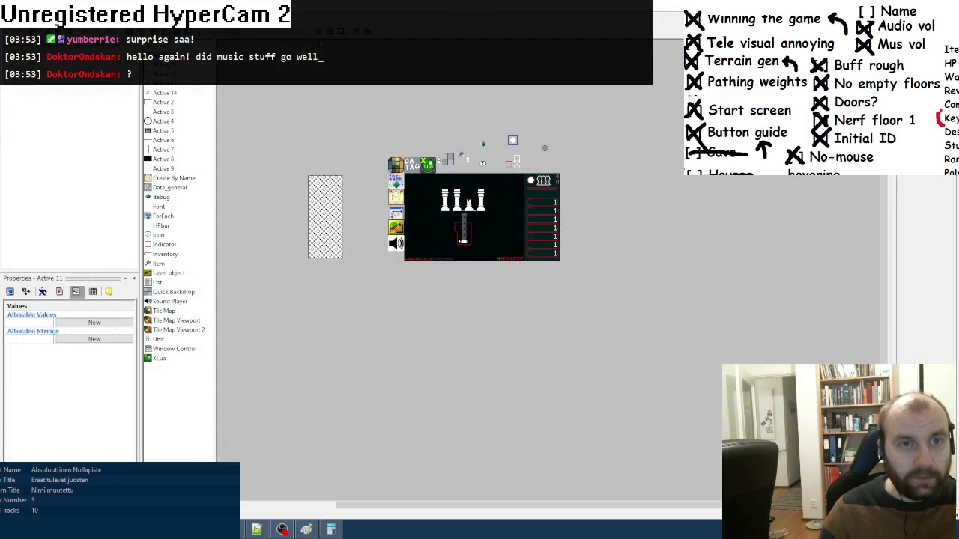
key(F8)
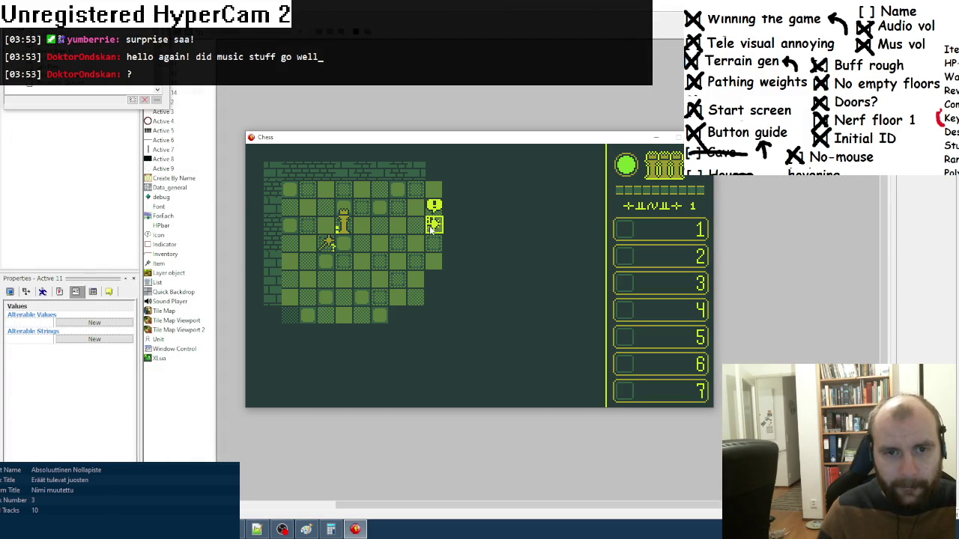
key(Right)
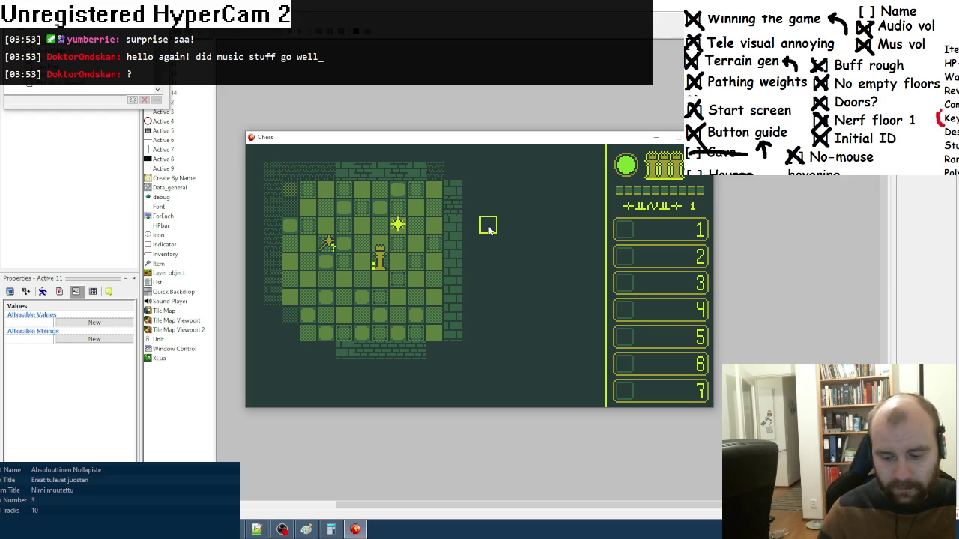
key(Left)
key(Down)
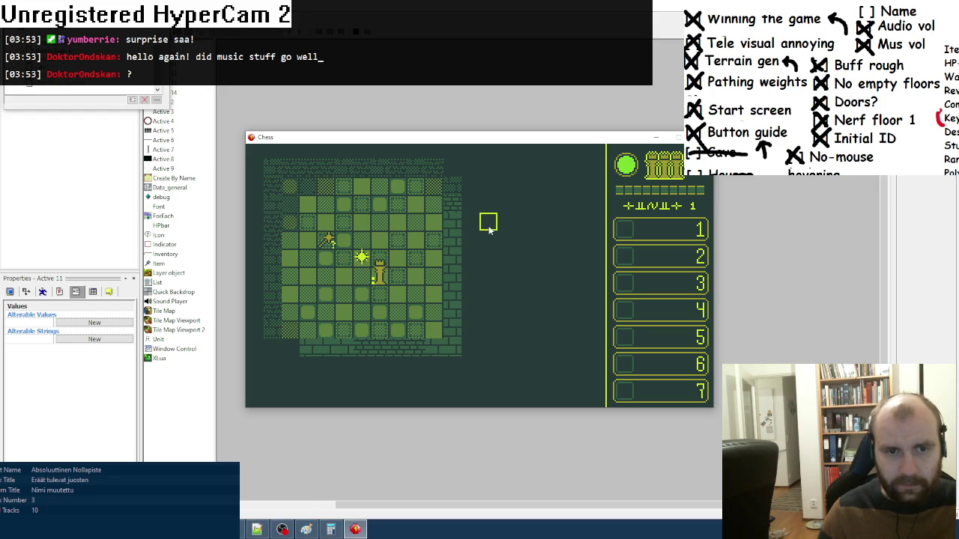
key(Right)
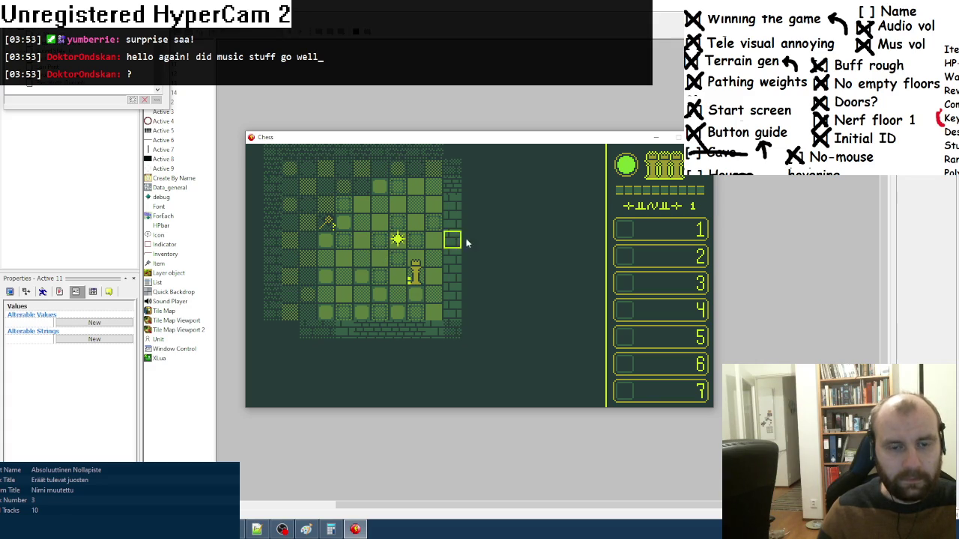
key(Right)
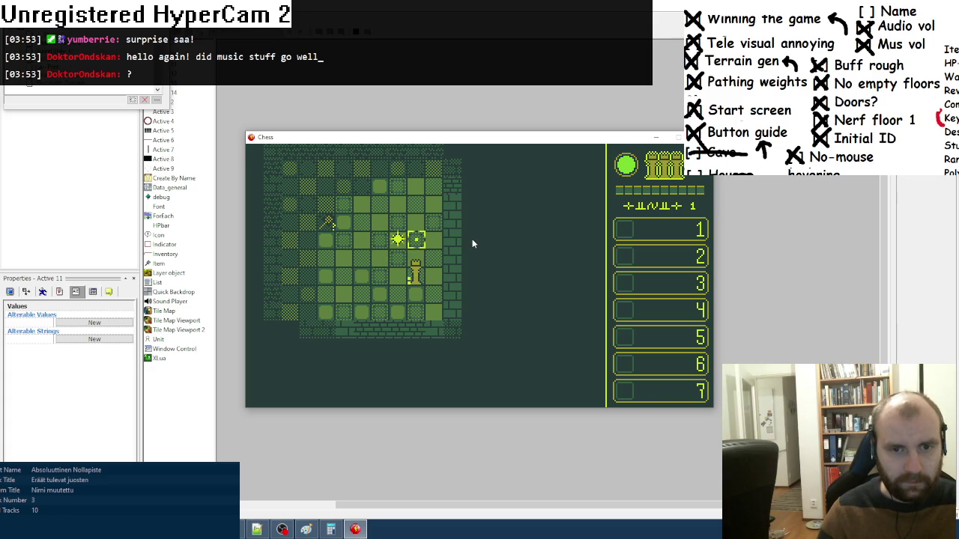
key(Left)
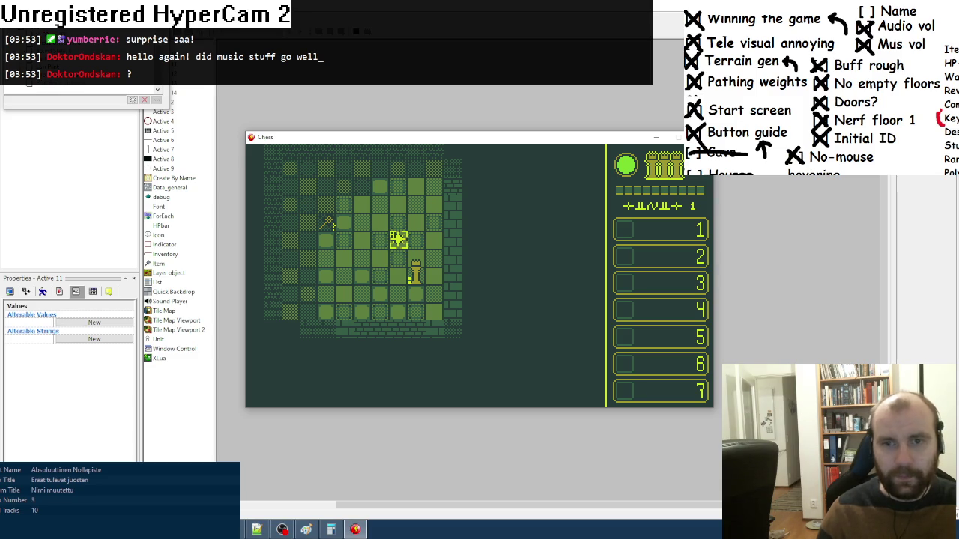
key(alt+F4)
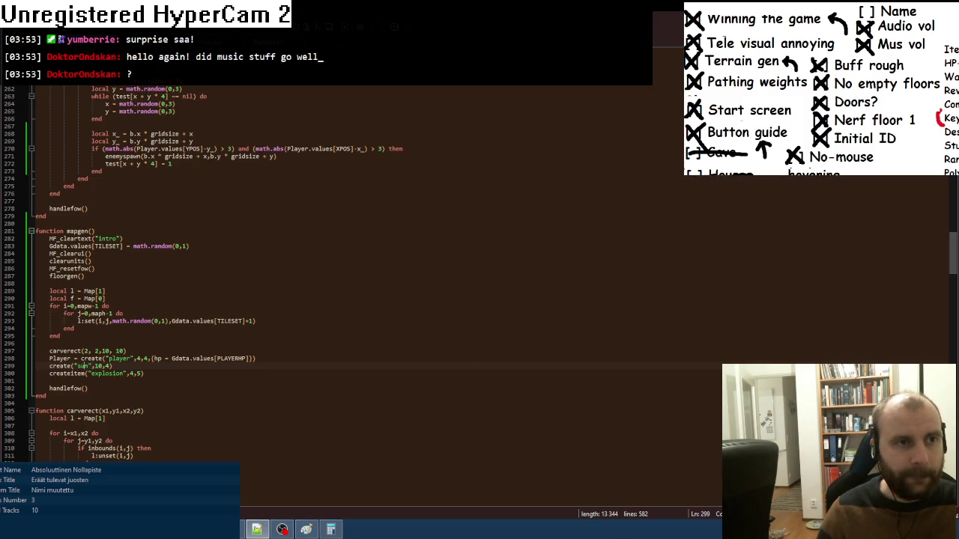
- Select the dirss direction list line in the data file for copying
key(ctrl+Tab)
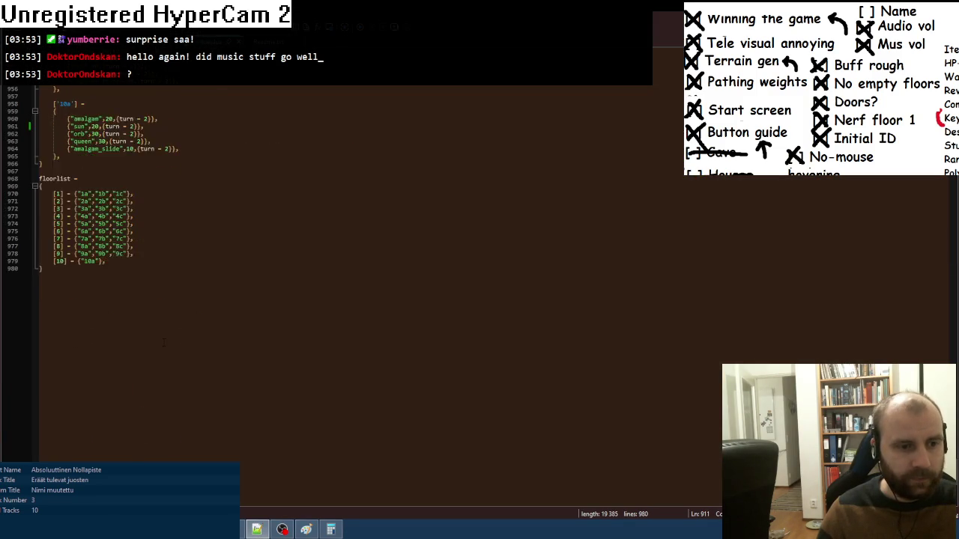
scroll(97, 274, up, 20)
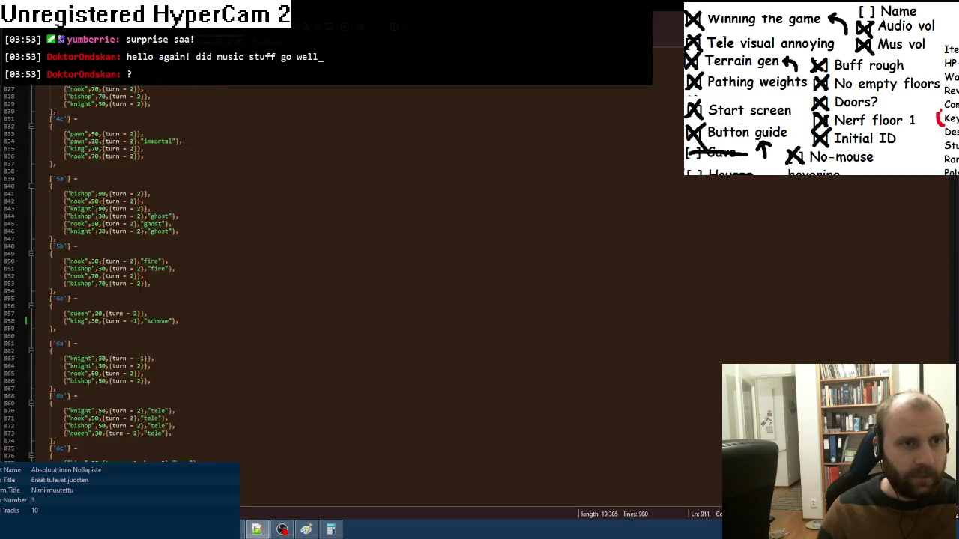
scroll(98, 274, up, 20)
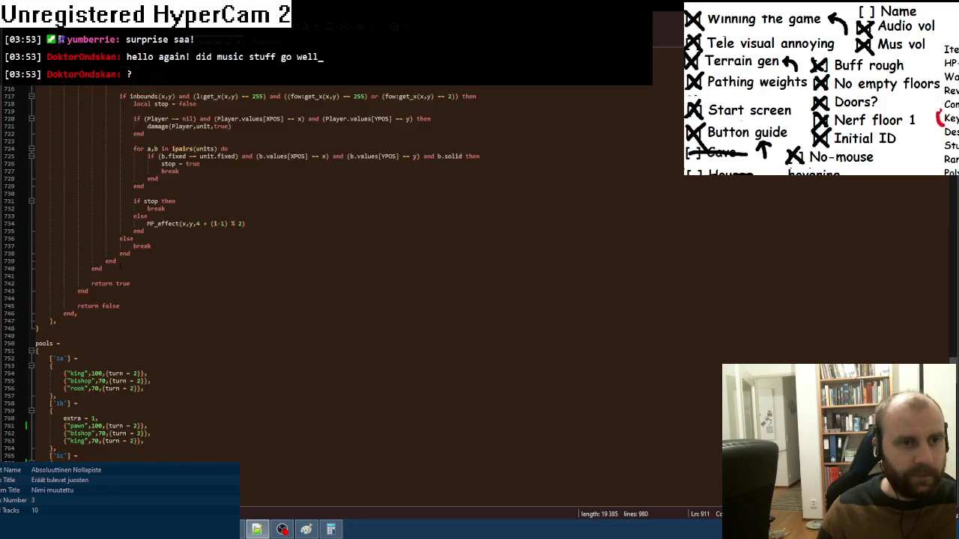
drag(952, 338, 941, 319)
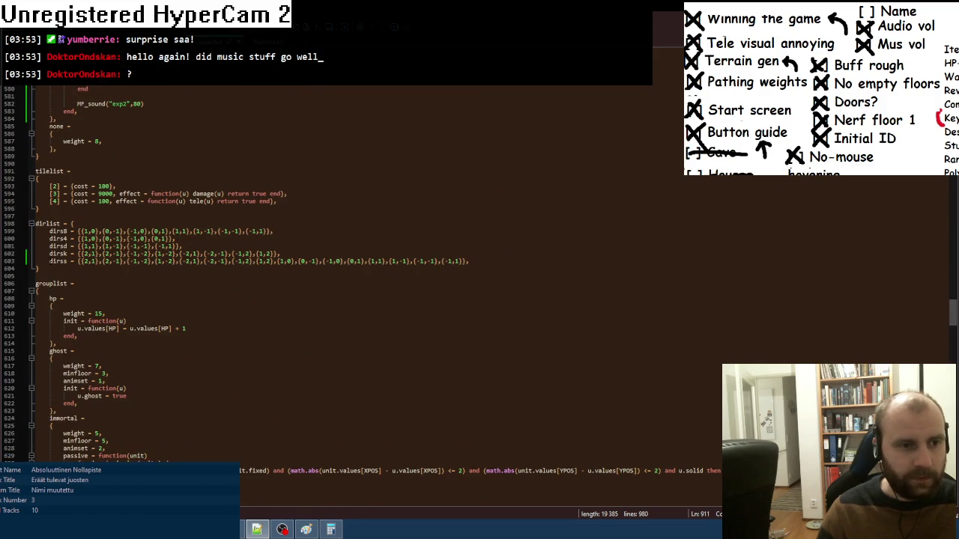
click(488, 261)
key(shift+Home)
- Paste the dirss line below dirsk in resetgame's dirlist table
key(ctrl+Tab)
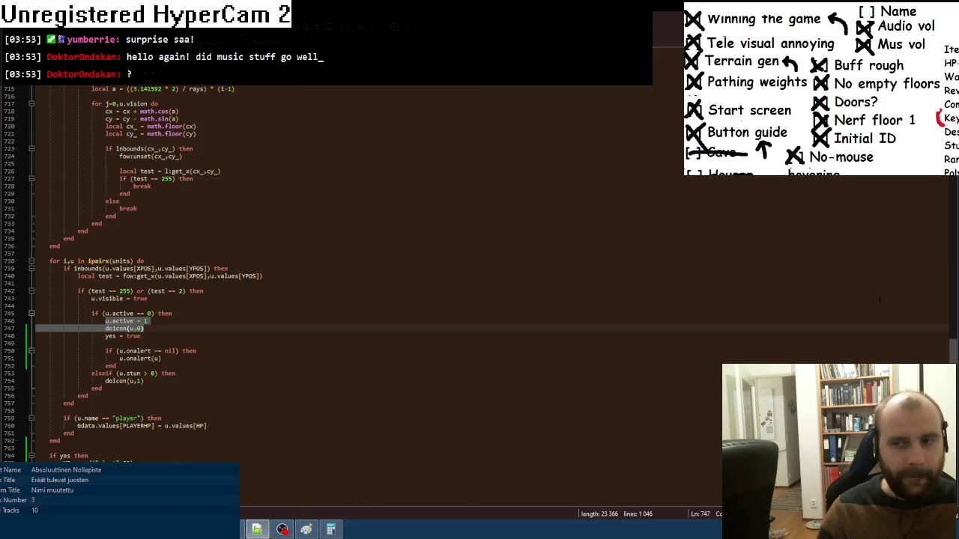
drag(952, 356, 951, 88)
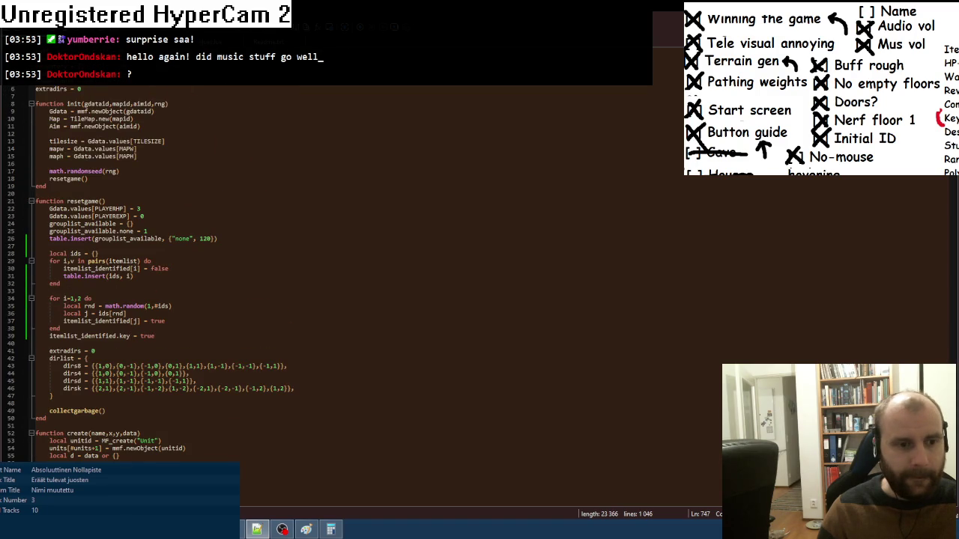
click(315, 388)
key(Return)
text(dirss = {{2,1},{2,-1},{-1,-2},{1,-2},{-2,1},{-2,-1},{-1,2},{1,2},{1,0},{0,-1},{-1,0},{0,1},{1,1},{1,-1},{-1,-1},{-1,1}},)
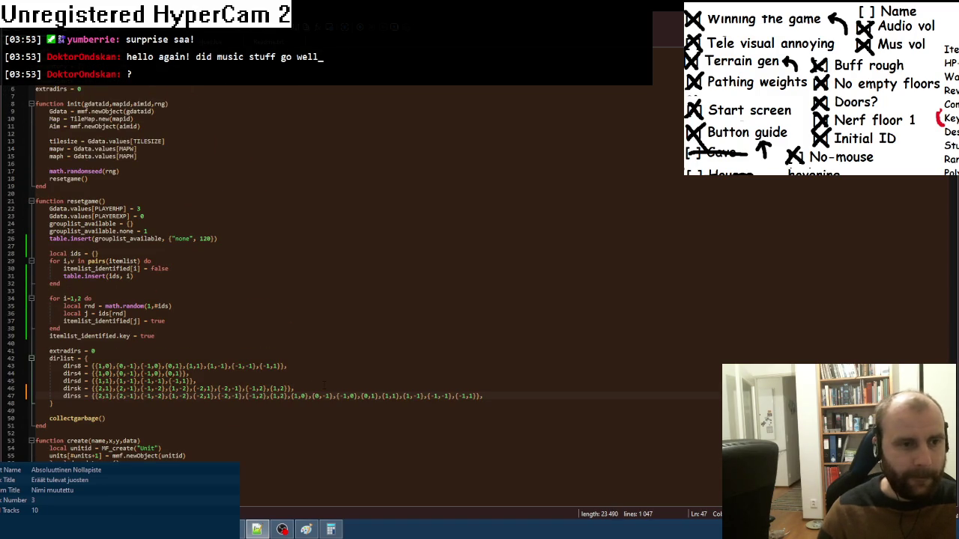
- Add the same dirss line below dirsk in floorintro, then run the game from Fusion
scroll(325, 385, down, 7)
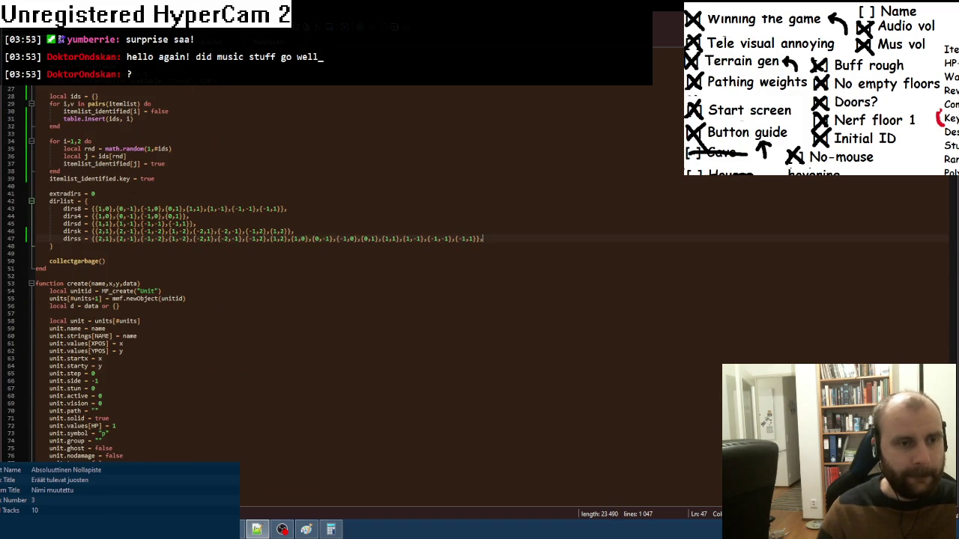
scroll(191, 330, down, 20)
scroll(191, 330, down, 20)
click(313, 316)
key(Return)
text(dirss = {{2,1},{2,-1},{-1,-2},{1,-2},{-2,1},{-2,-1},{-1,2},{1,2},{1,0},{0,-1},{-1,0},{0,1},{1,1},{1,-1},{-1,-1},{-1,1}},)
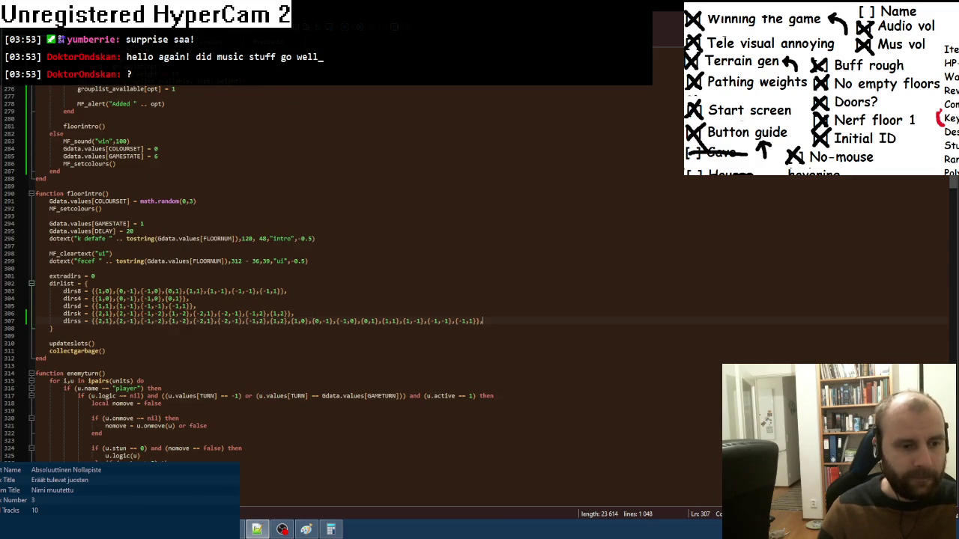
key(alt+Tab)
key(F8)
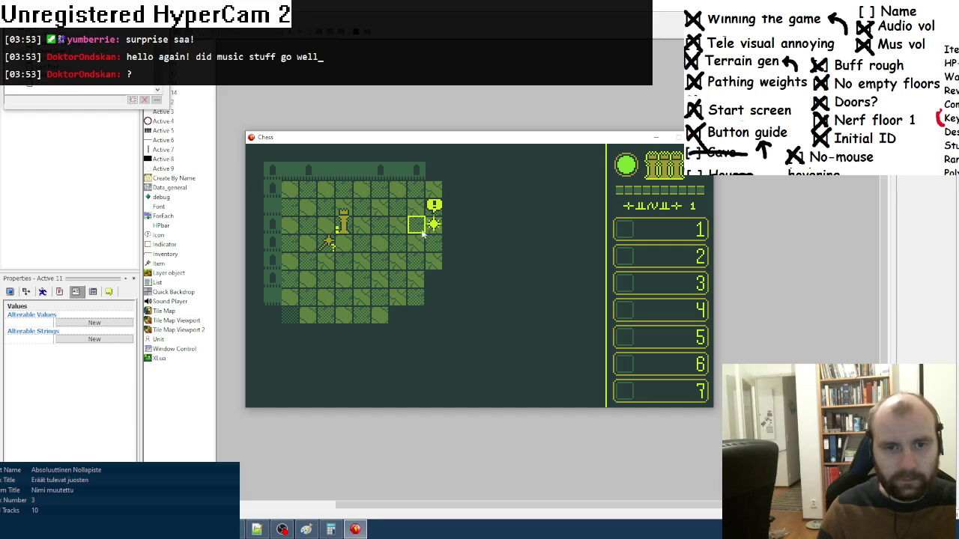
- Inspect a piece's move squares, close the test, rerun it with F8, and exit
click(435, 224)
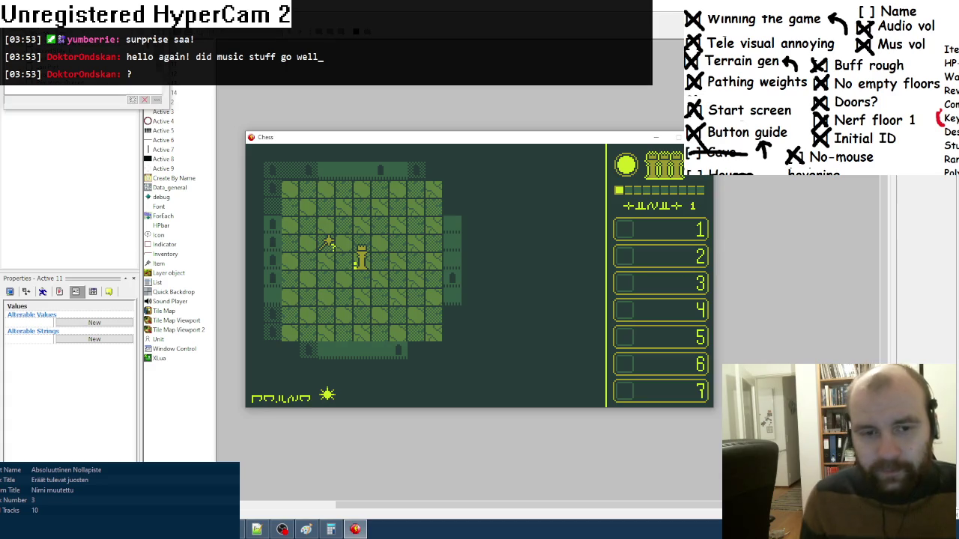
key(alt+F4)
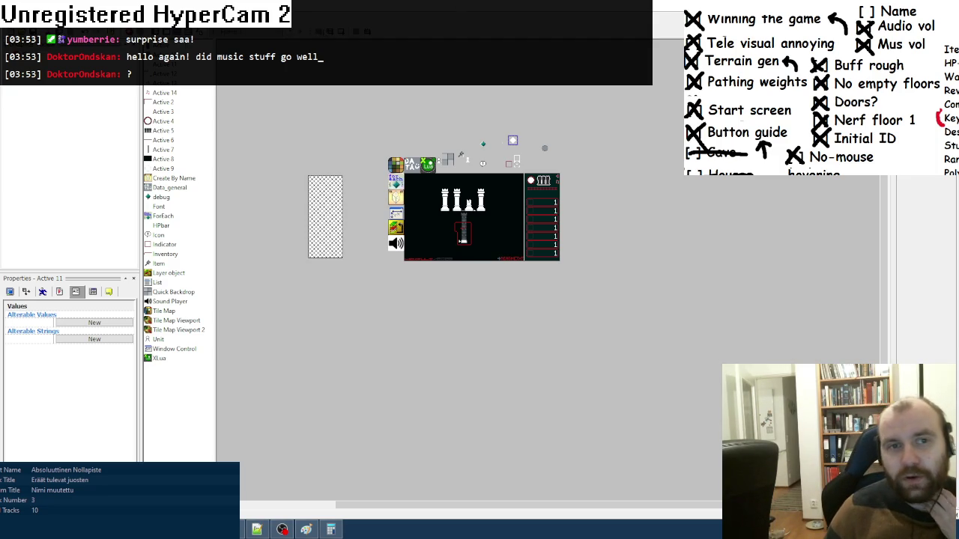
key(F8)
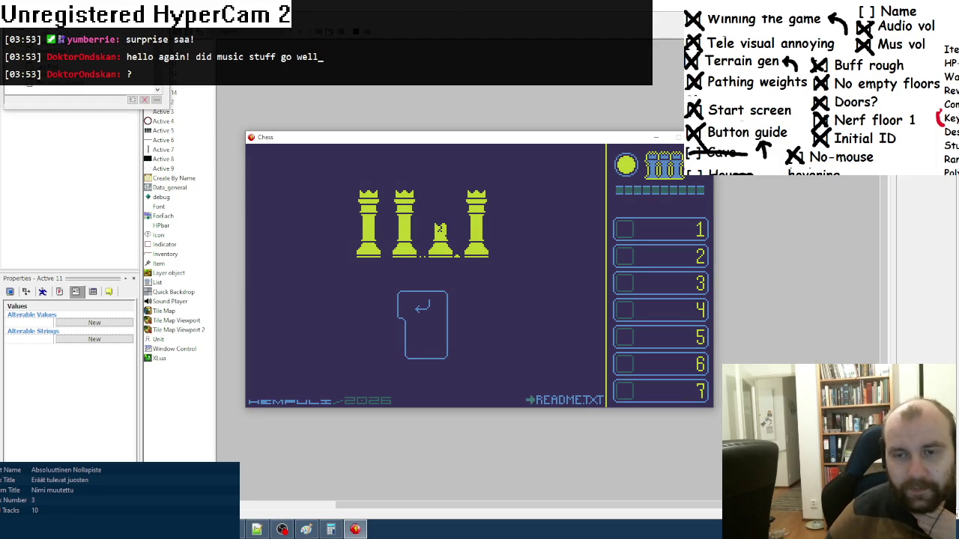
key(Escape)
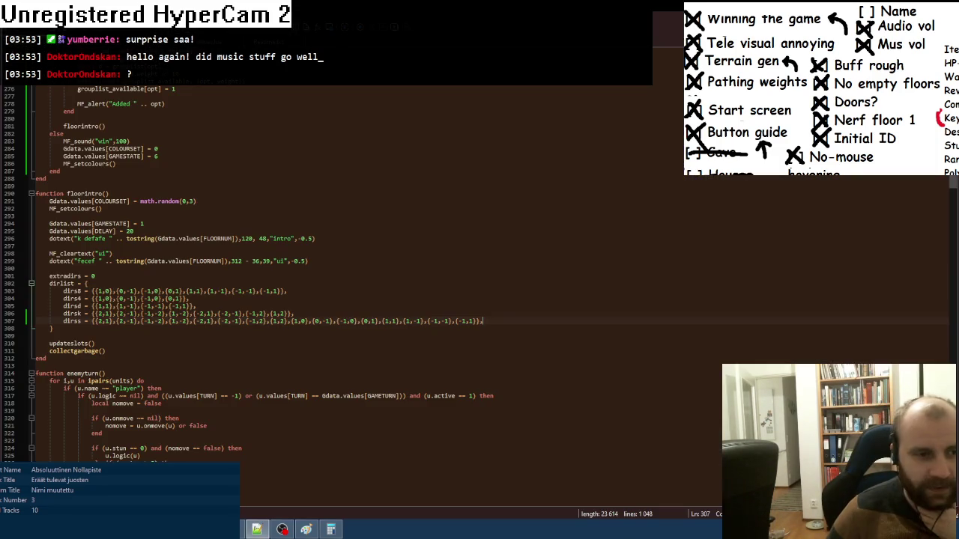
- Make the mapgen spawn a rook stored in 'local u' and call givegroup(u,"scream") on it
key(ctrl+Tab)
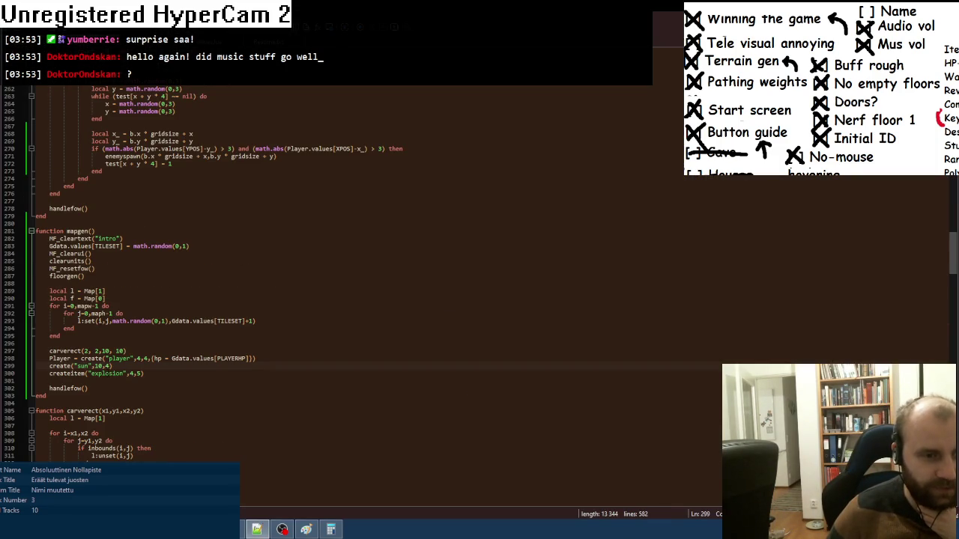
double_click(82, 365)
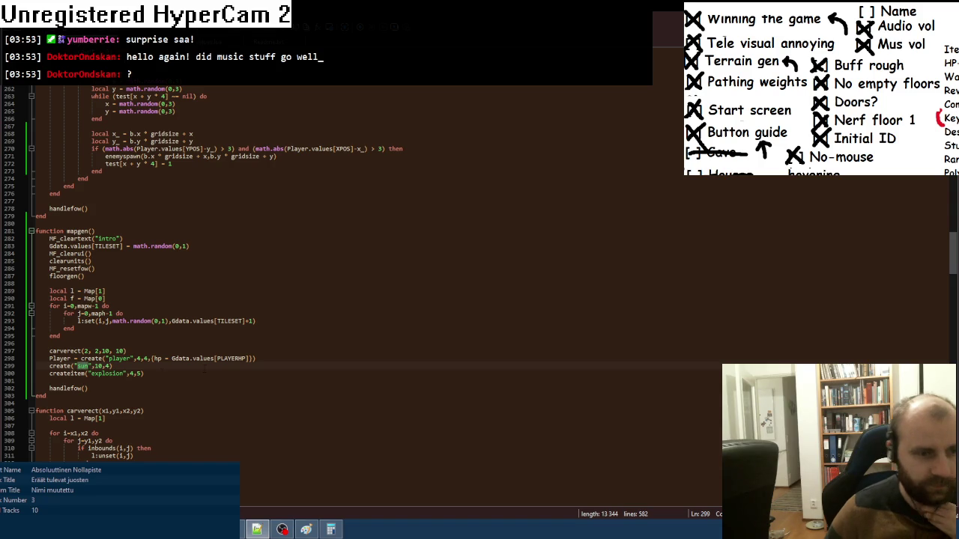
text(room)
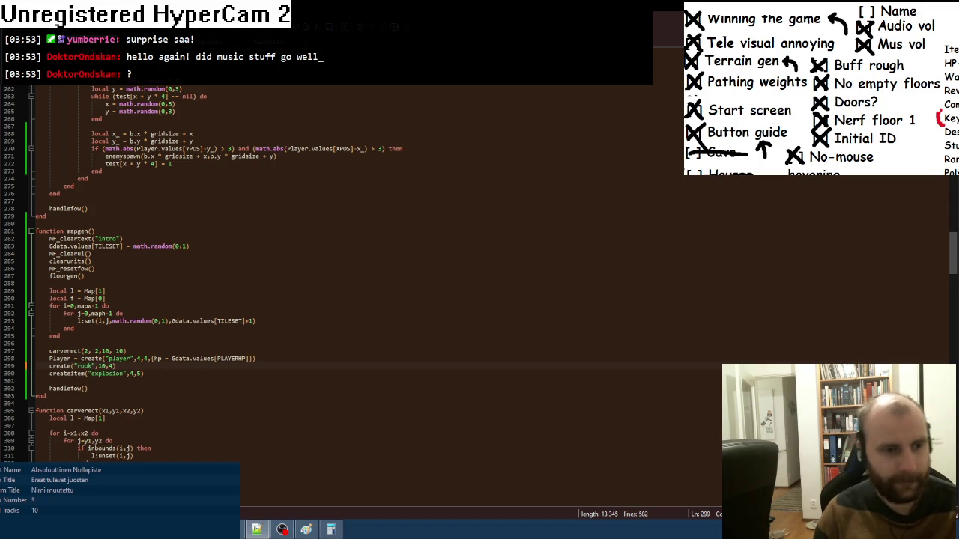
key(Return)
text(g)
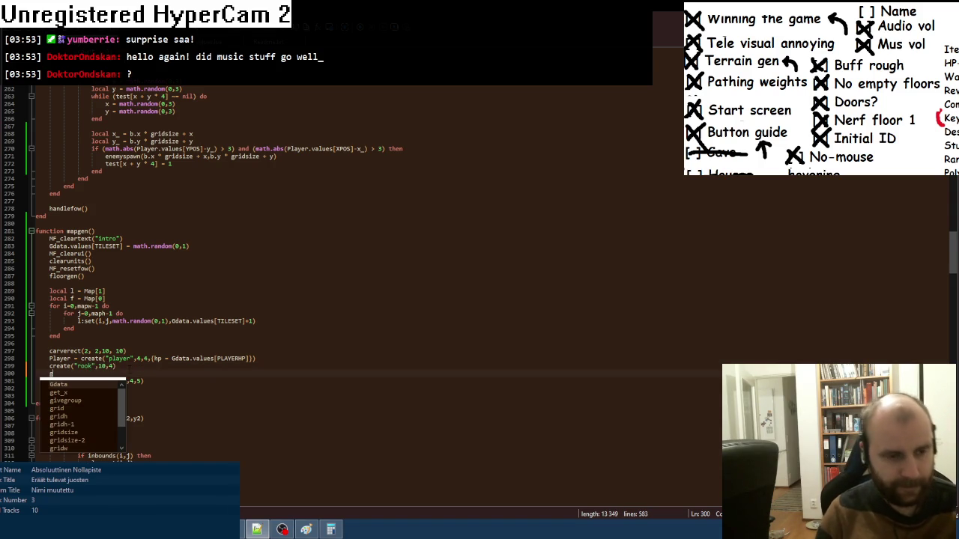
text(i)
key(Return)
text(()
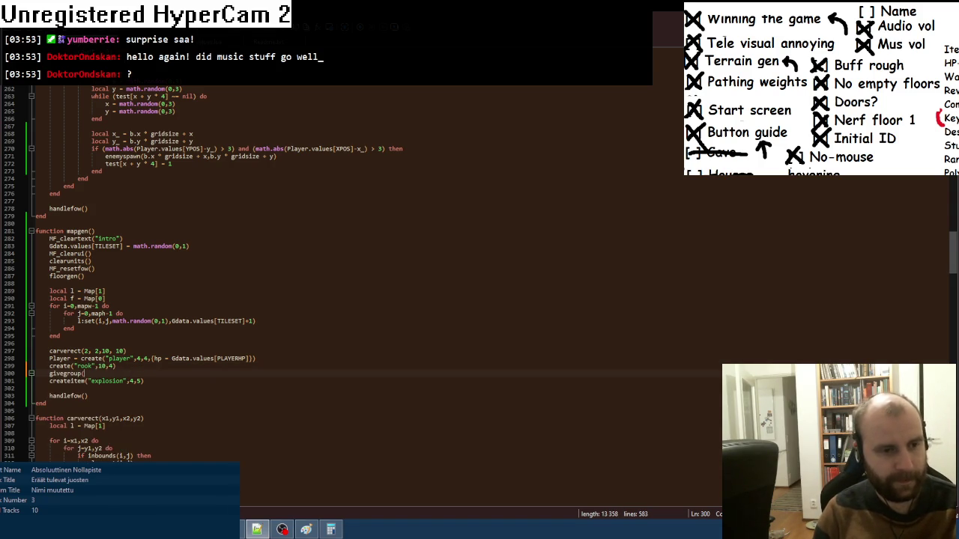
click(50, 365)
text(local u =)
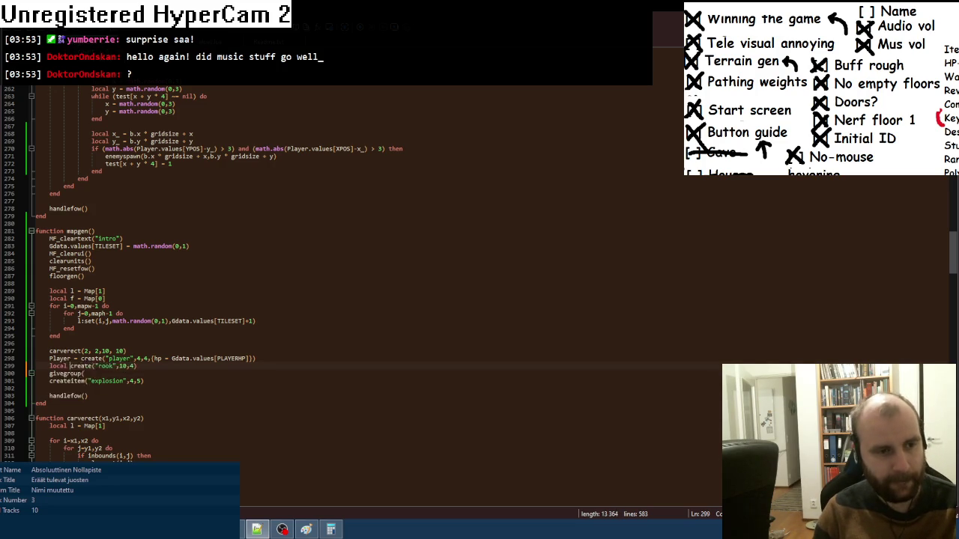
click(83, 373)
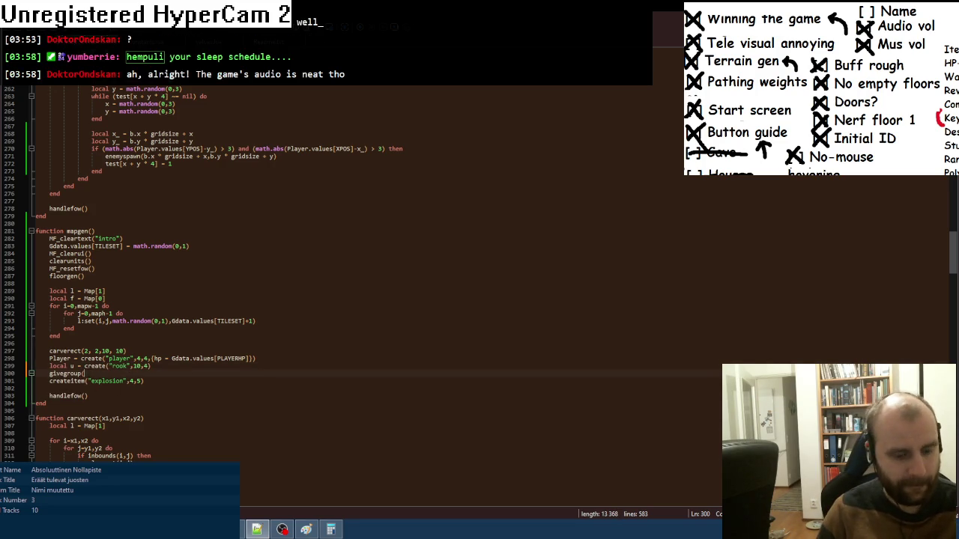
text(u,"scre)
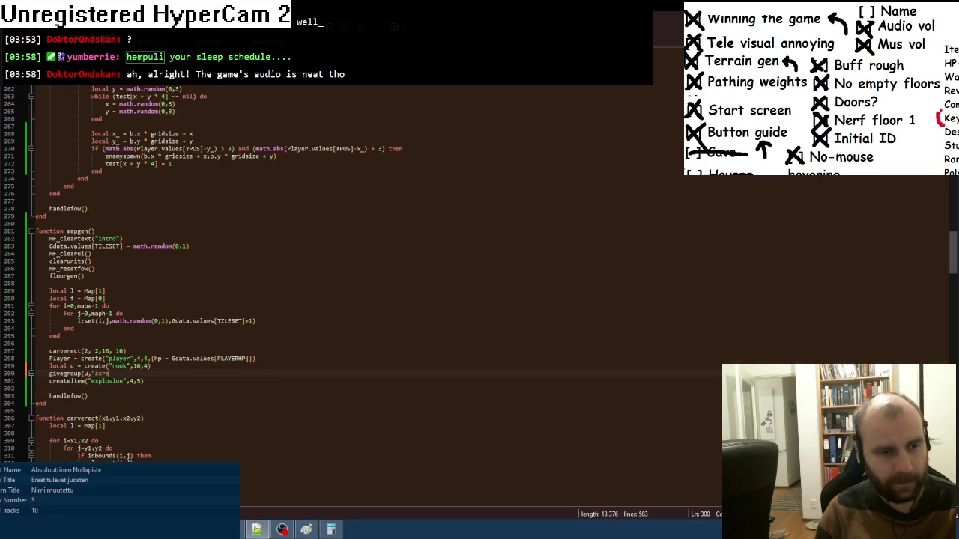
text(am"))
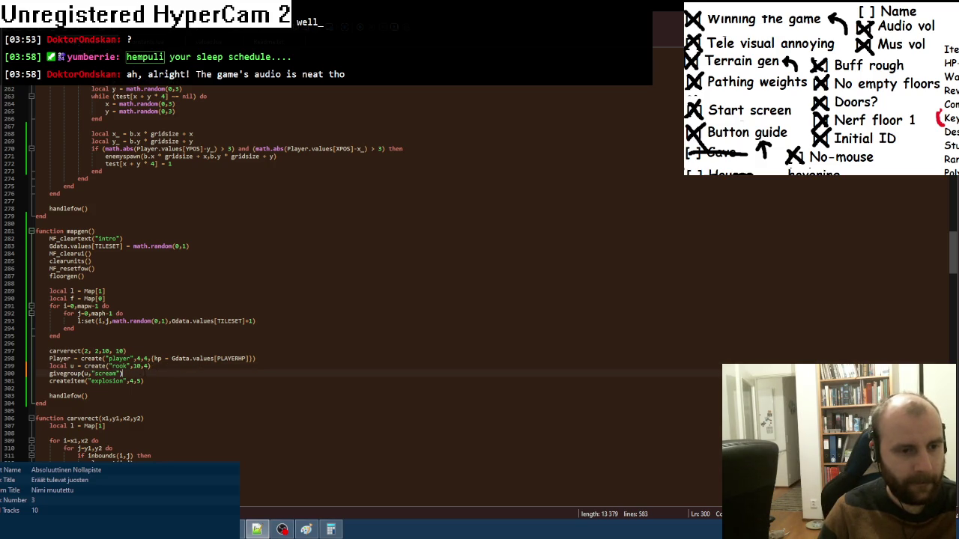
- Add rook create calls at 11,4, 11,5 and 11,6, then test-run the game with F7
key(Return)
text(create("rook",10,4))
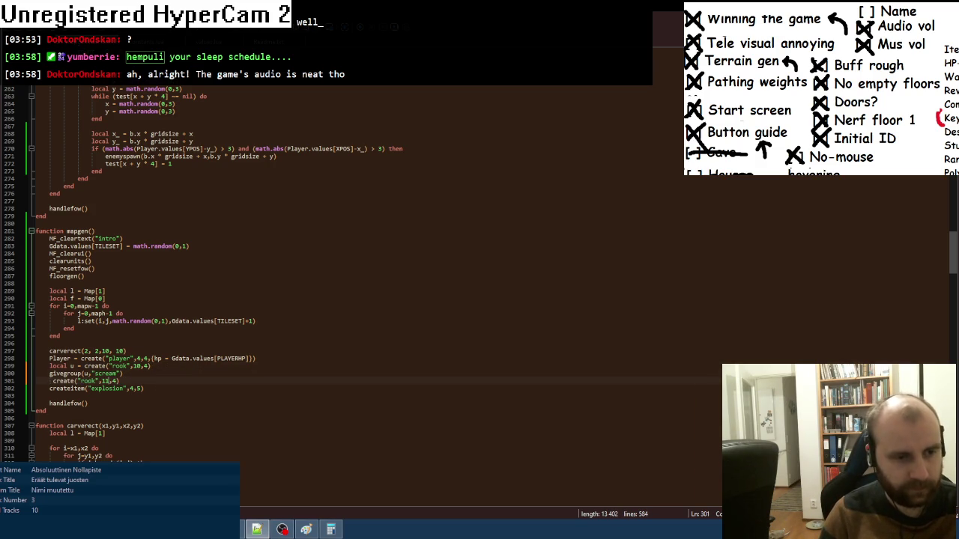
key(ctrl+d)
key(Down)
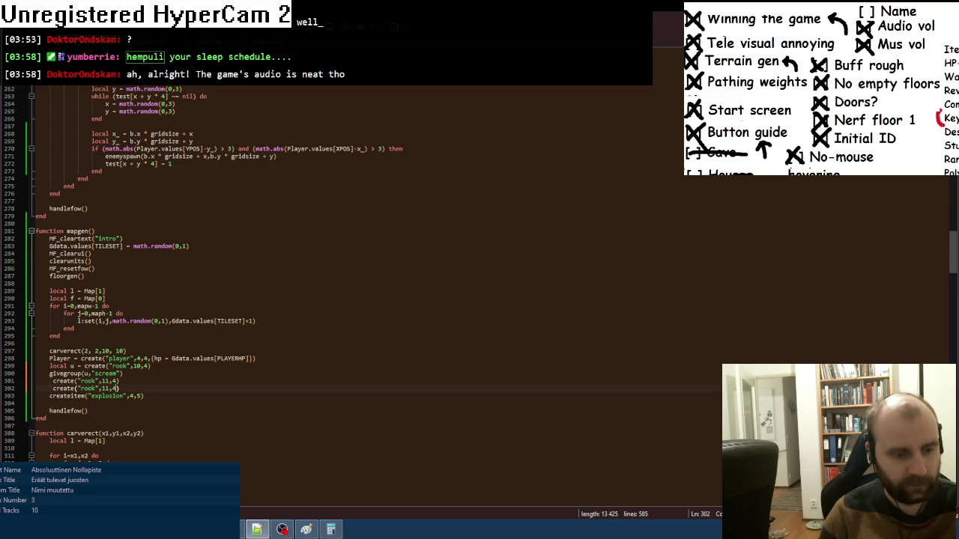
key(ctrl+d)
key(Down)
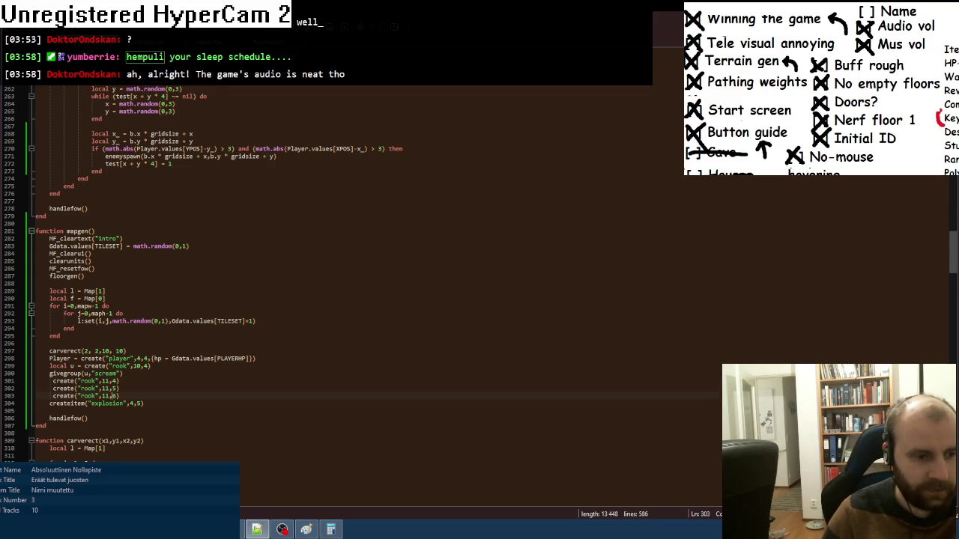
key(alt+Tab)
key(F7)
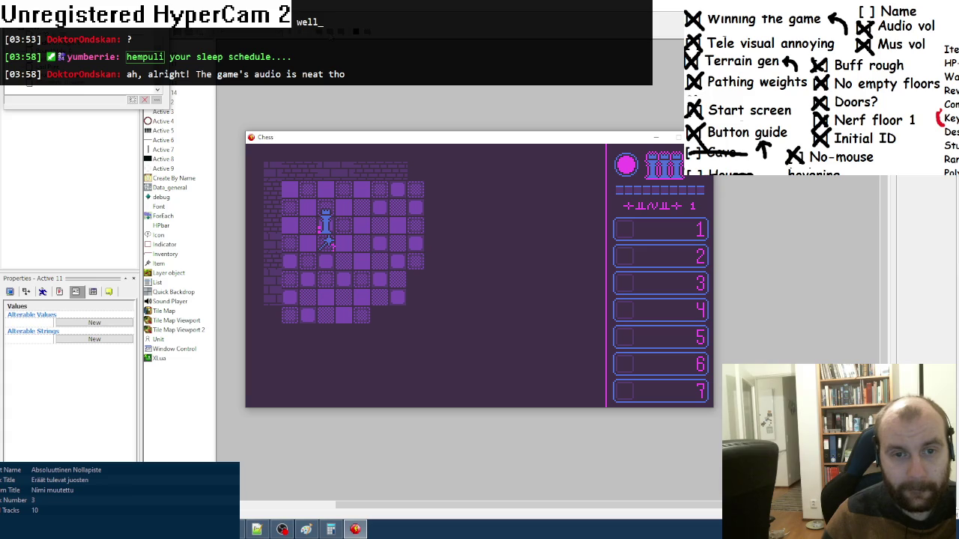
- Move the rook one square right in the test run, then close it and return to the unit definitions file
key(Right)
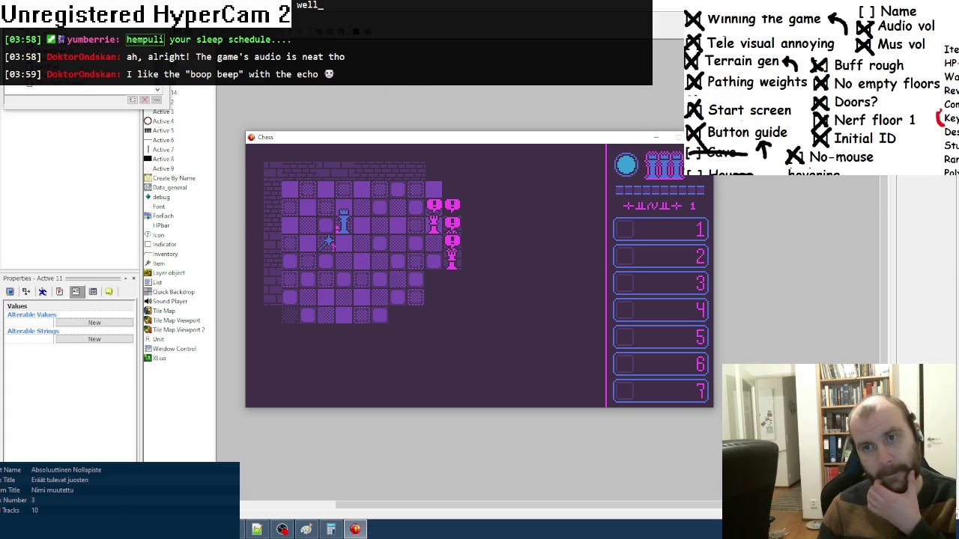
key(alt+F4)
click(257, 530)
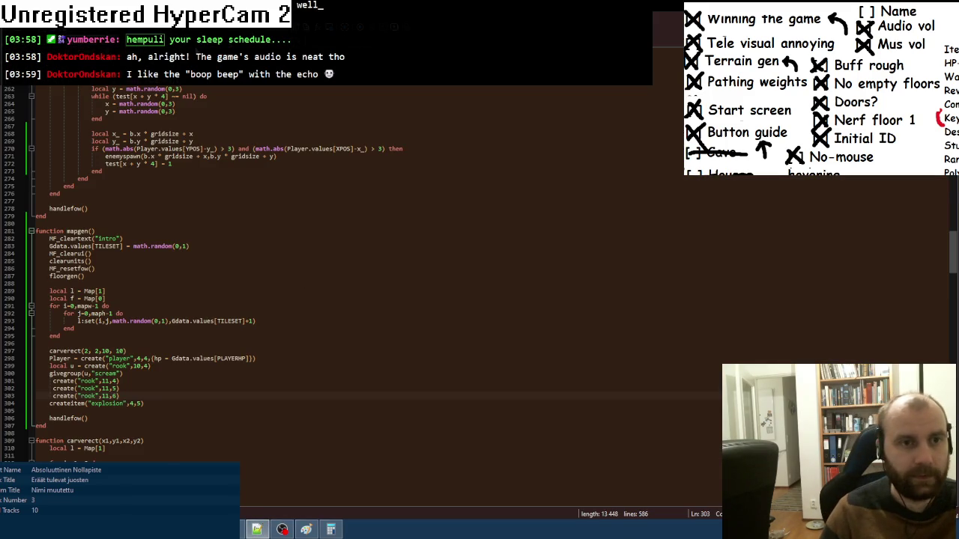
key(ctrl+Tab)
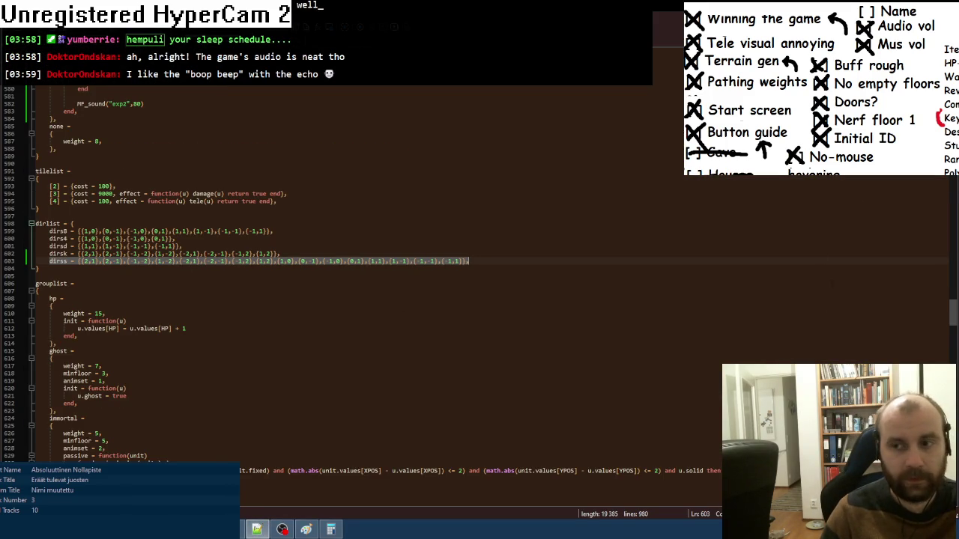
- Scroll down to the scream unit's definition, then minimize Notepad++ and open the Utils folder
scroll(360, 293, down, 16)
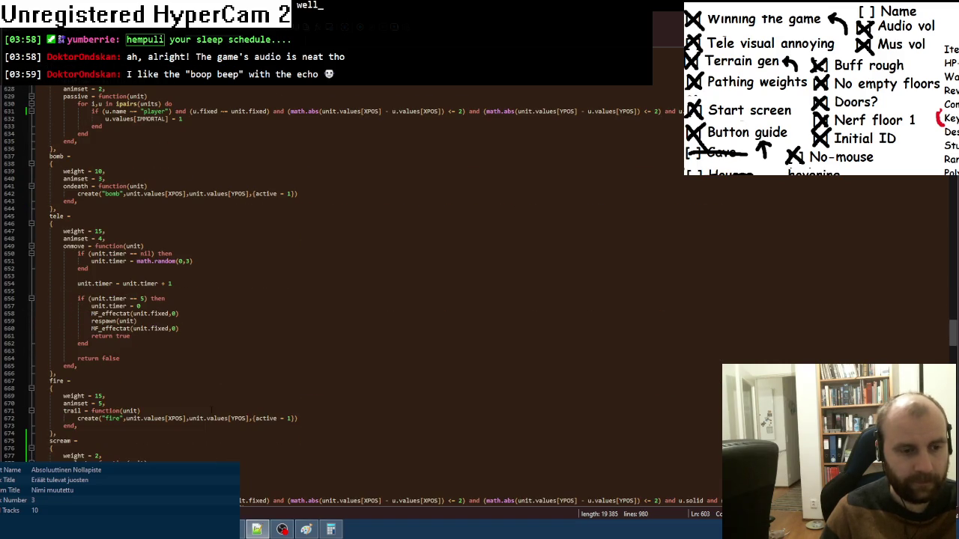
click(256, 529)
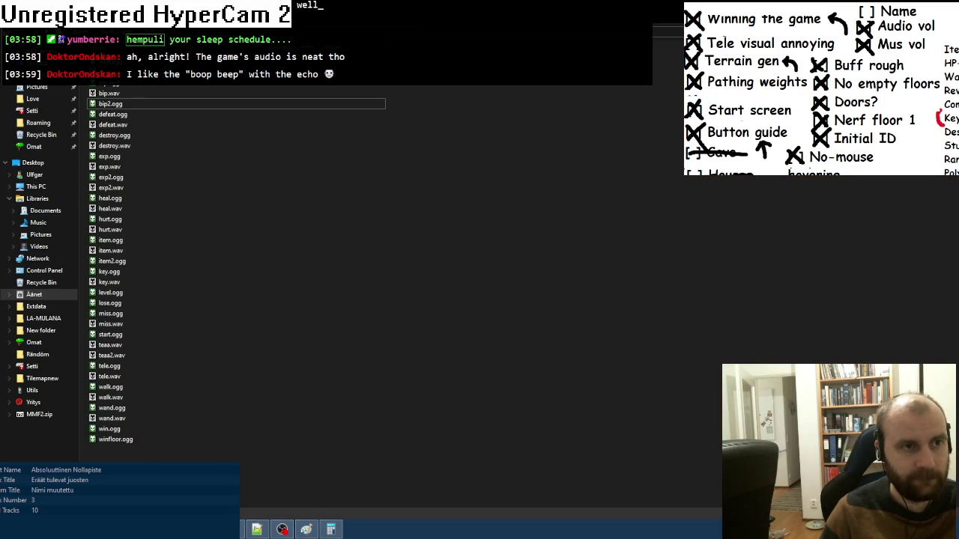
click(32, 391)
- Launch sfxr.exe from the Utils\SFXR folder
scroll(145, 356, down, 3)
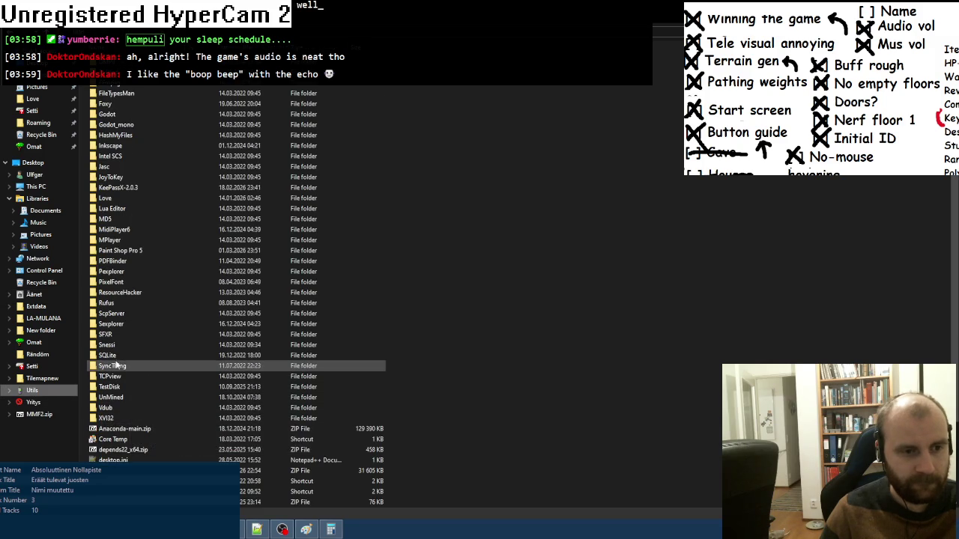
double_click(108, 334)
double_click(92, 94)
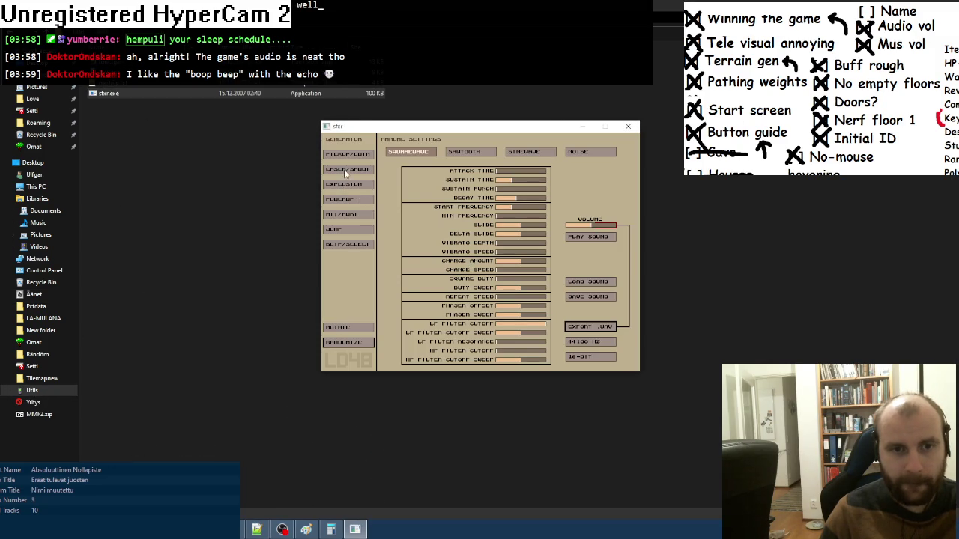
- Make a sawtooth sound with a longer decay time, previewing it repeatedly
click(343, 202)
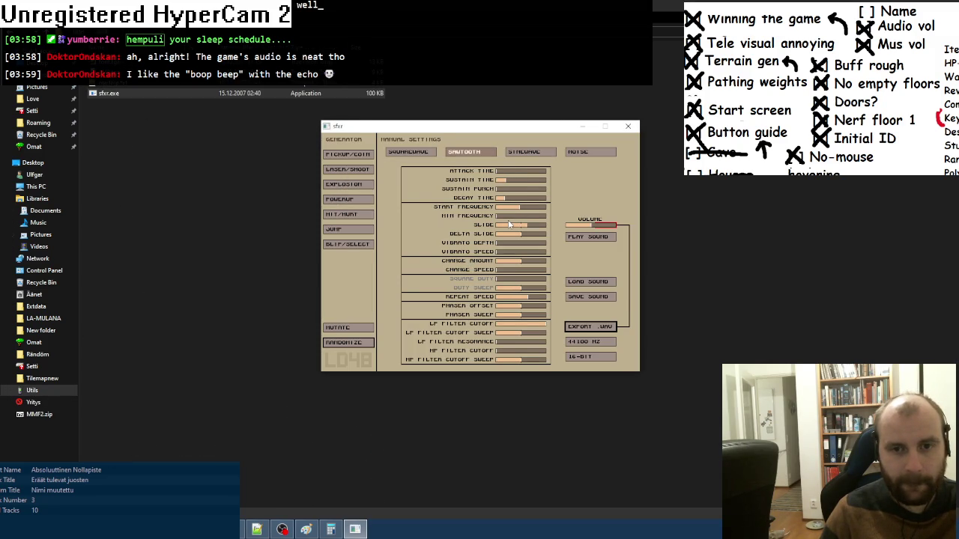
click(588, 237)
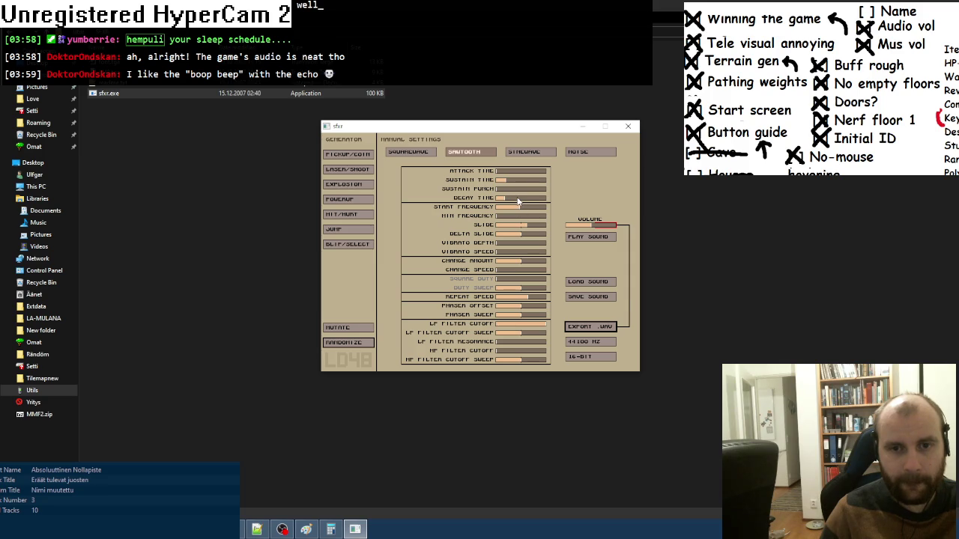
drag(517, 200, 547, 201)
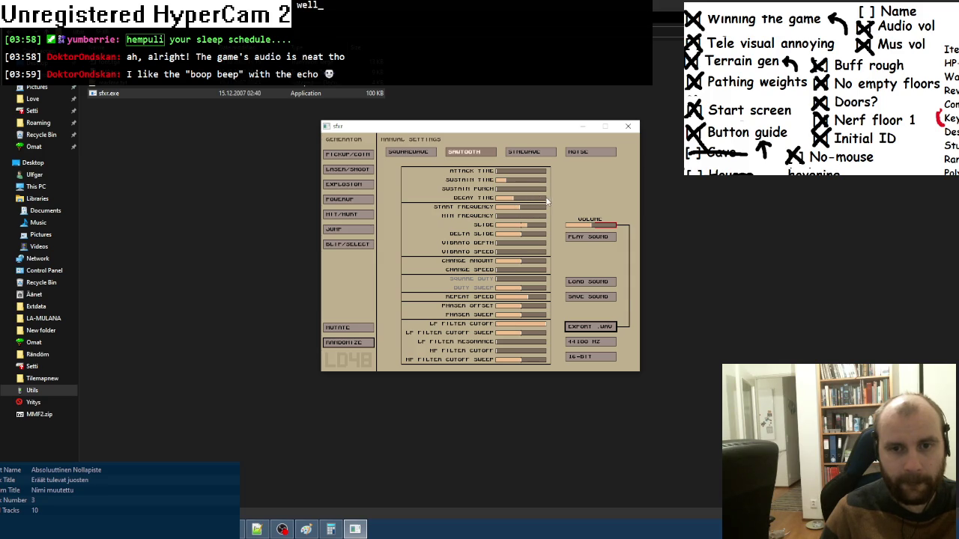
click(582, 235)
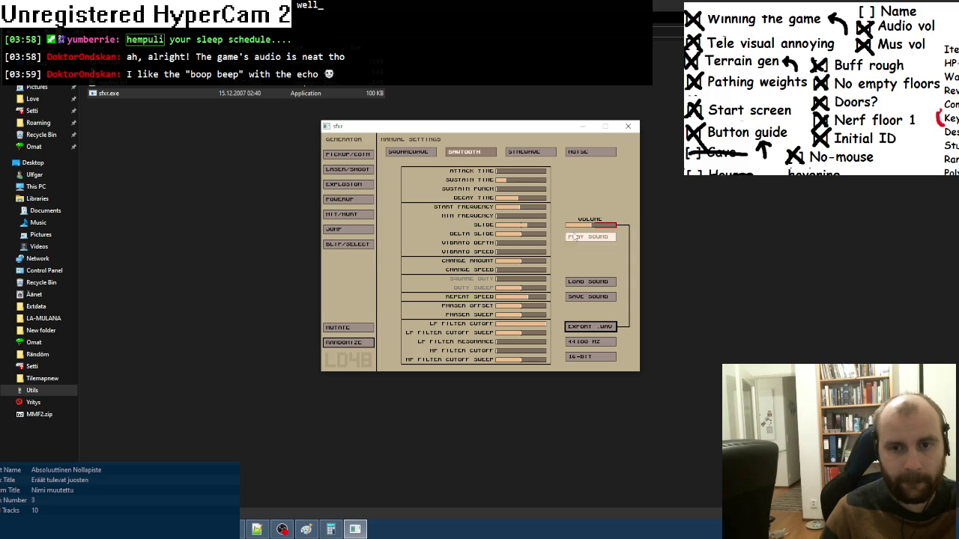
click(574, 236)
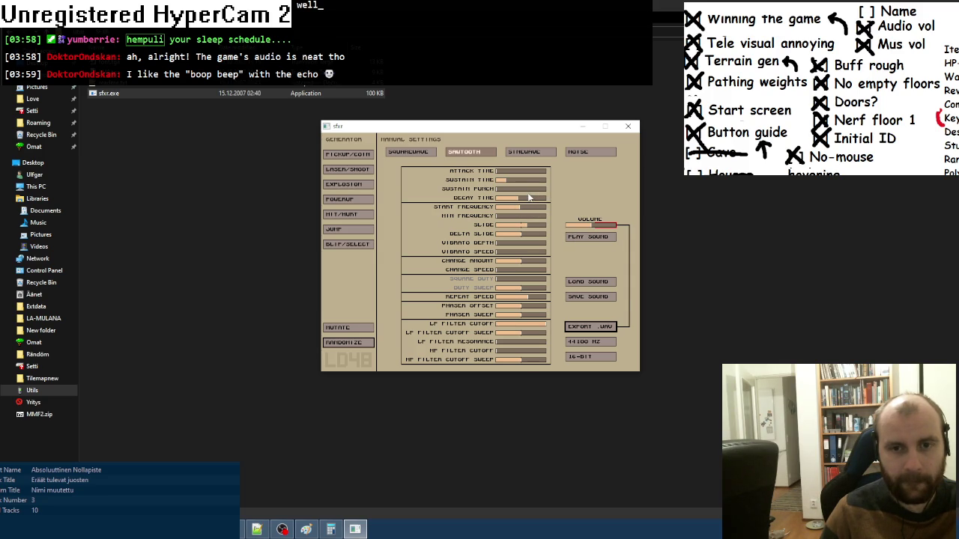
click(590, 239)
click(590, 238)
click(575, 238)
click(576, 238)
- Reduce the slide slightly, preview it, and export the sound as scream.wav
drag(531, 224, 524, 225)
click(581, 237)
click(580, 236)
click(580, 234)
click(580, 235)
click(581, 235)
click(592, 328)
text(sc)
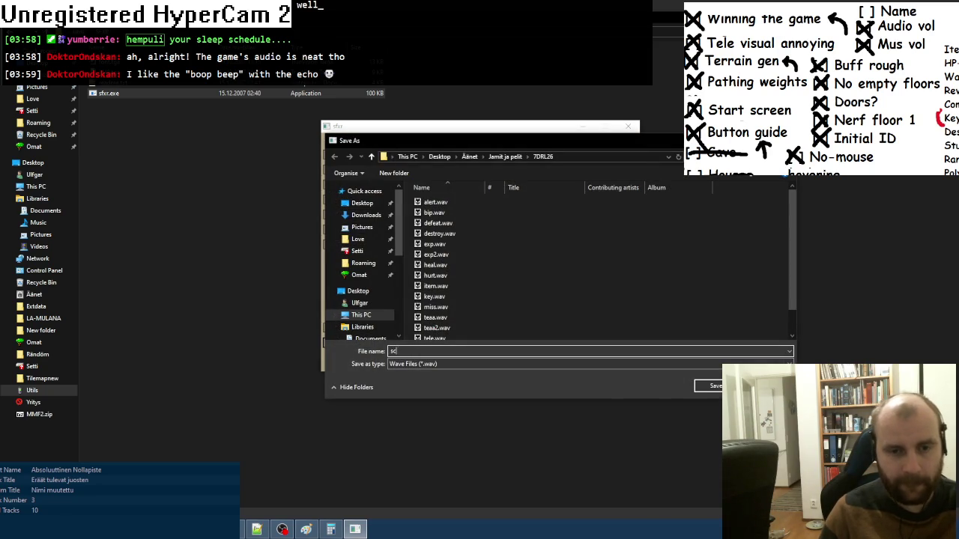
text(roll)
click(707, 386)
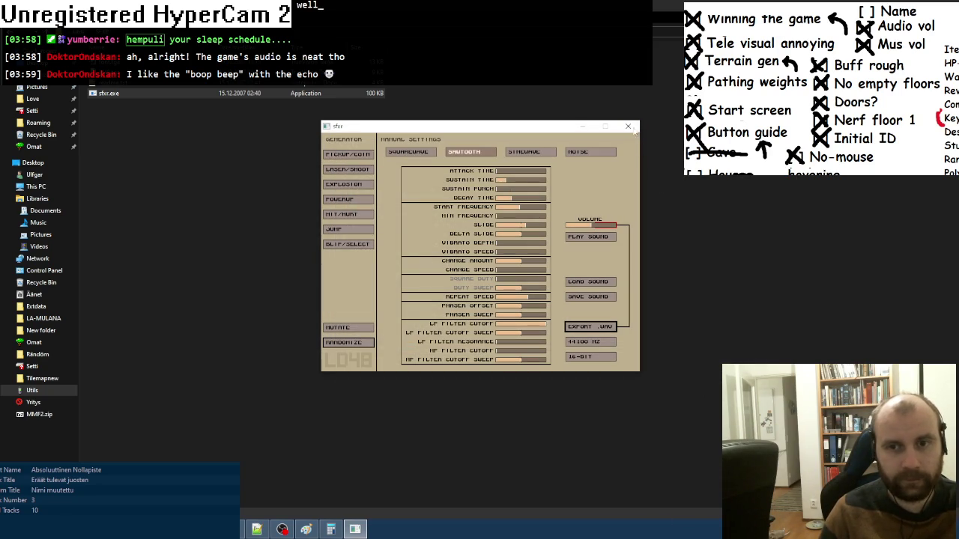
- Close sfxr and open scream.wav from the game's sound folder in Audacity
click(627, 126)
click(34, 294)
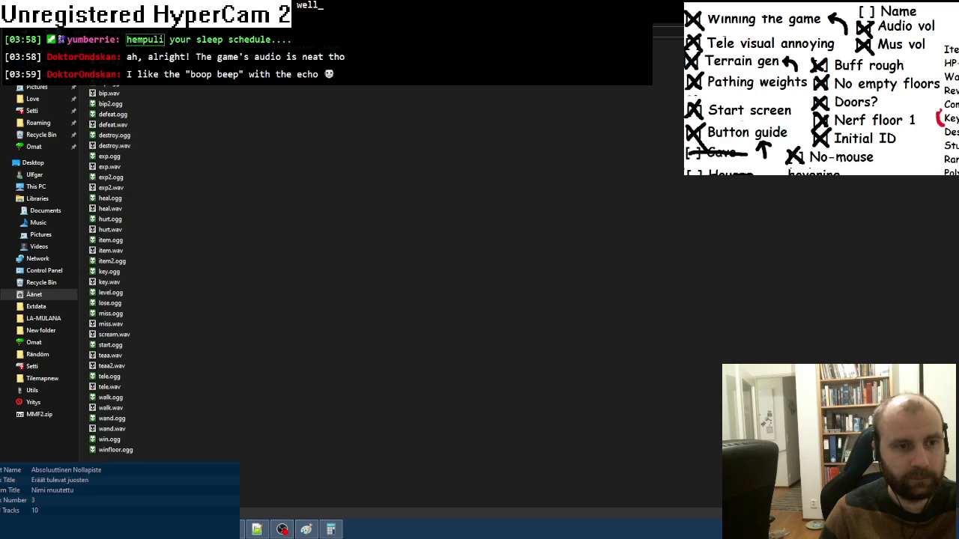
right_click(119, 334)
mouse_move(226, 406)
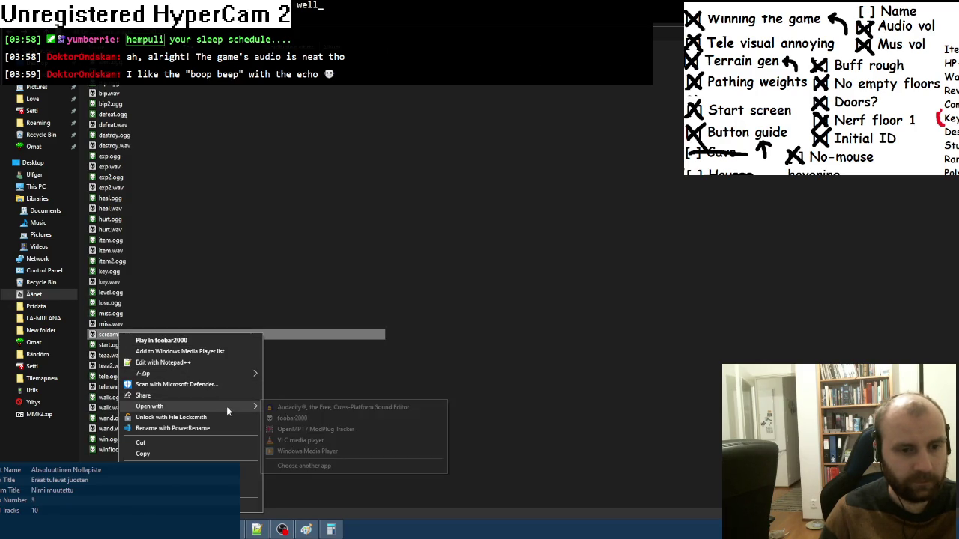
click(284, 408)
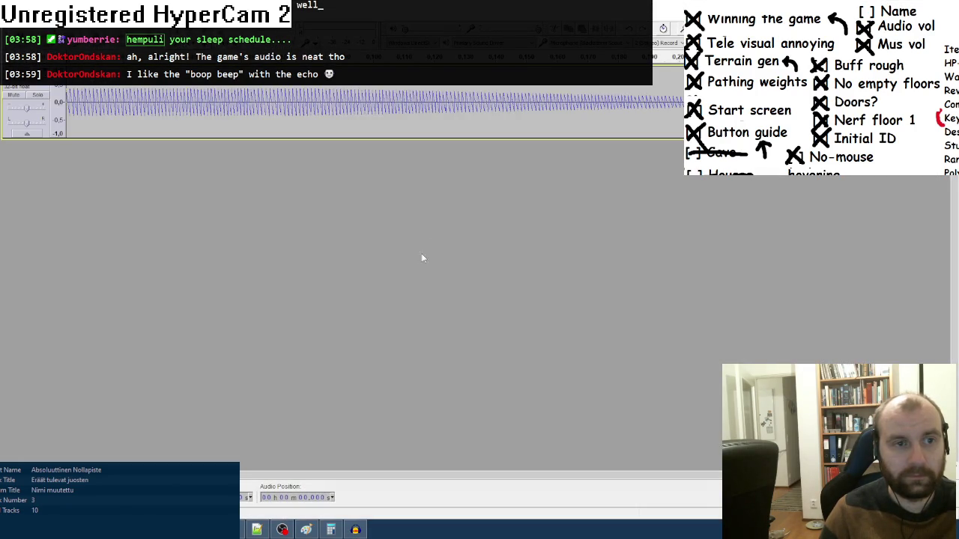
- Export the audio as scream.ogg and close Audacity
click(15, 72)
click(45, 153)
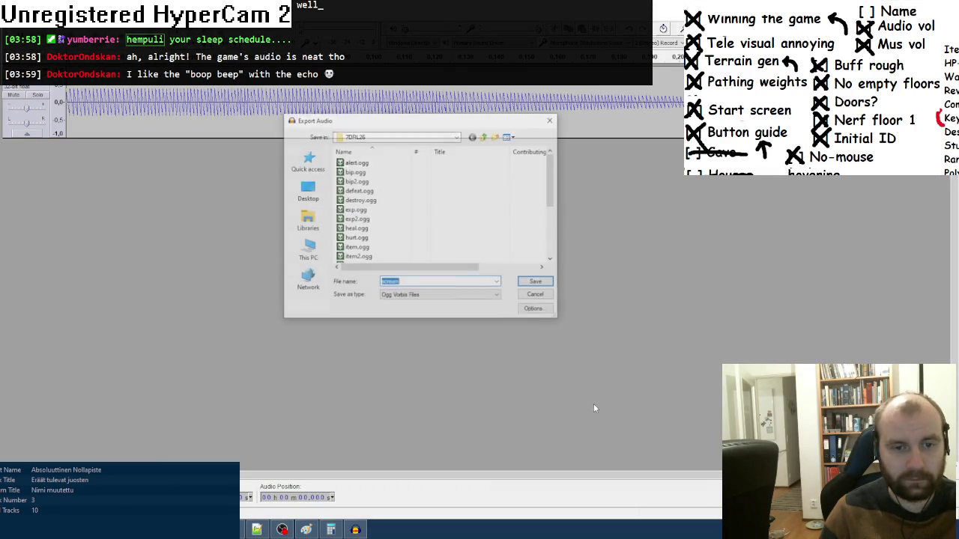
click(537, 282)
click(532, 379)
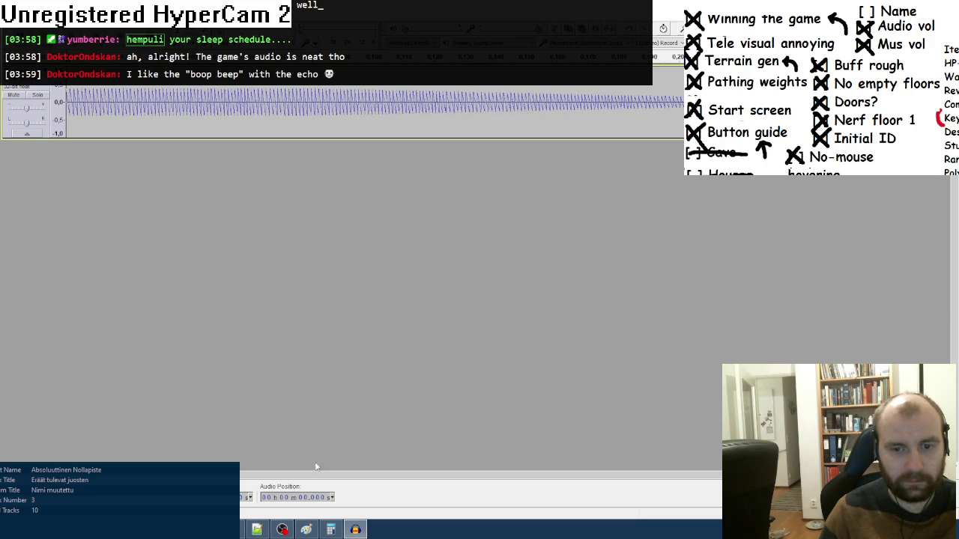
key(alt+F4)
- Add a Play sample action loading scream.ogg in Fusion's event editor, then return to the Lua code
key(ctrl+e)
scroll(480, 299, down, 10)
click(317, 117)
mouse_move(352, 83)
click(419, 80)
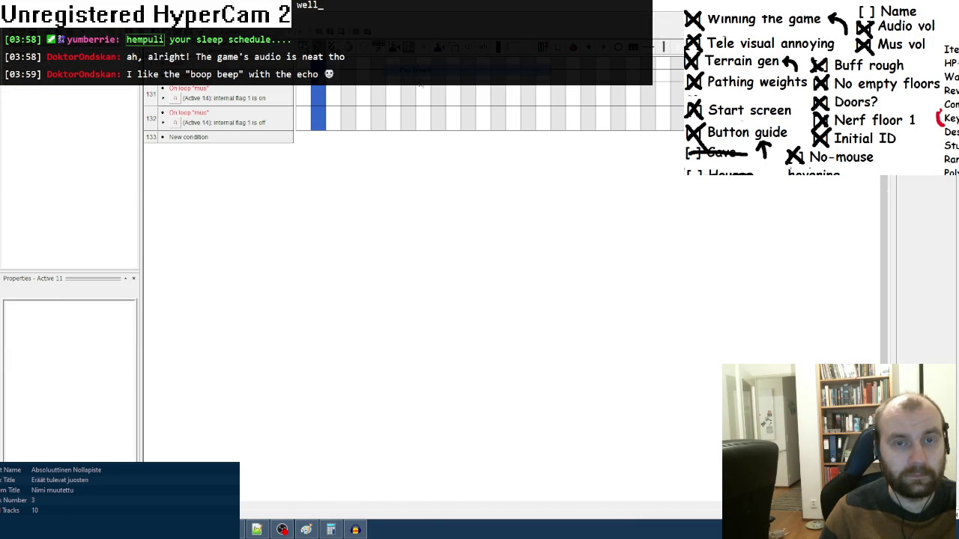
click(481, 313)
scroll(441, 285, down, 3)
click(407, 257)
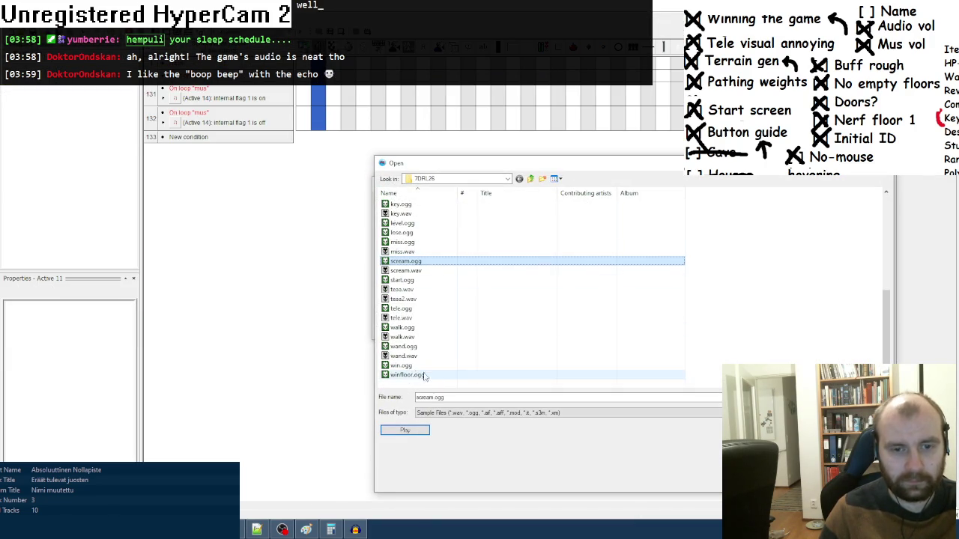
double_click(407, 257)
click(256, 530)
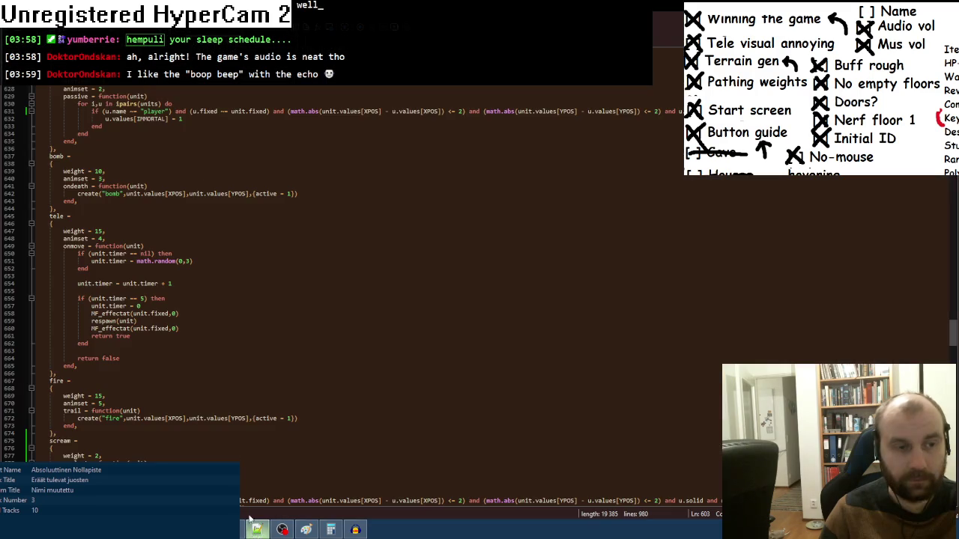
- Add MF_sound("scream",70) after line 680 in the scream onalert function, then run the game with F8
scroll(480, 273, down, 8)
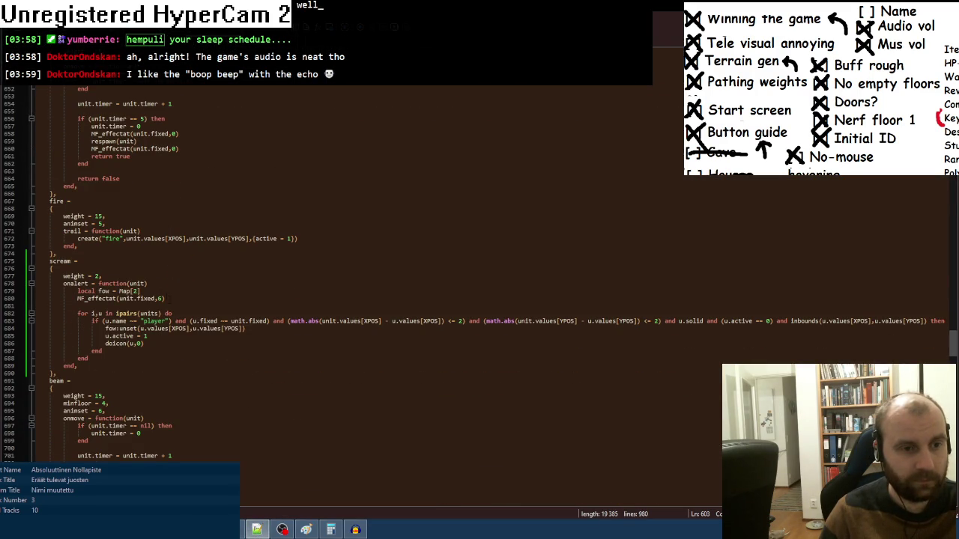
click(176, 299)
key(Return)
text(loc)
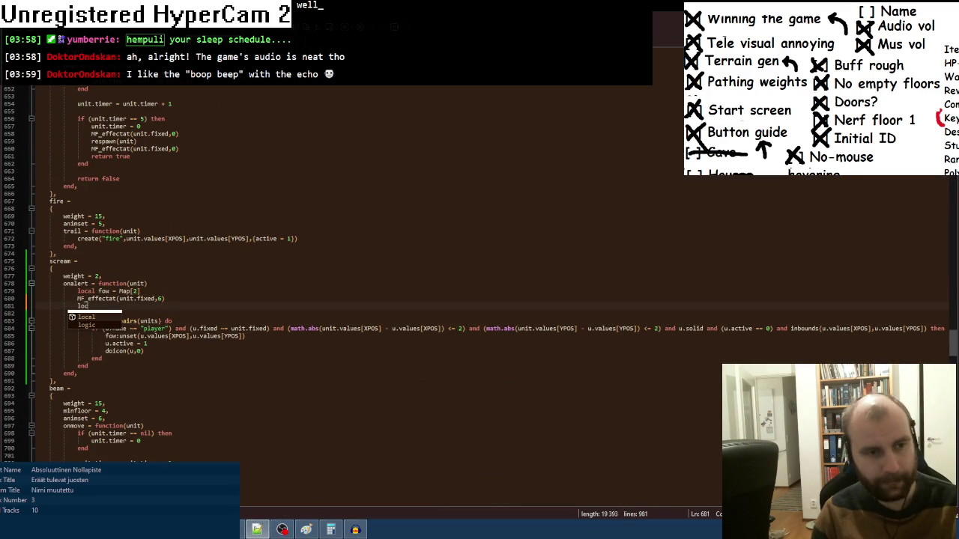
text(al yes = false)
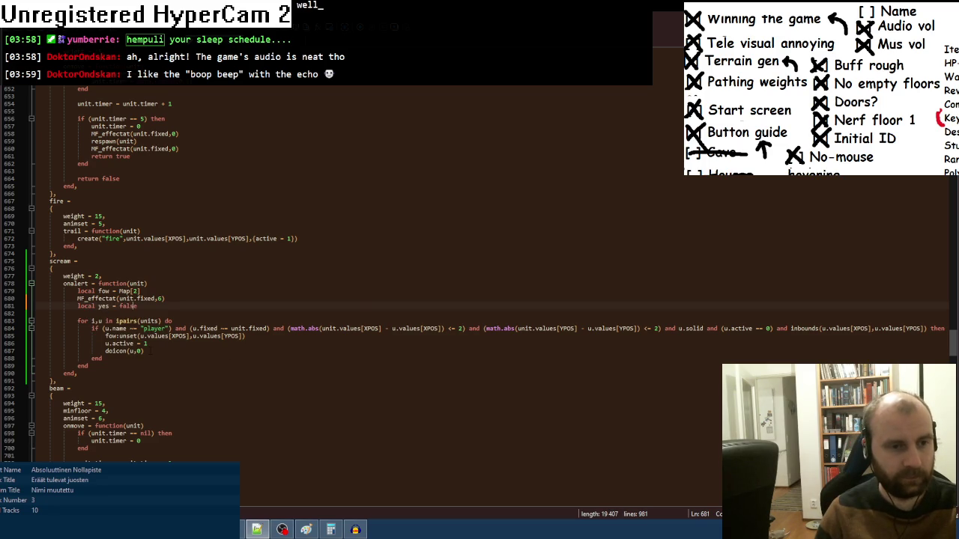
key(shift+Home)
key(BackSpace)
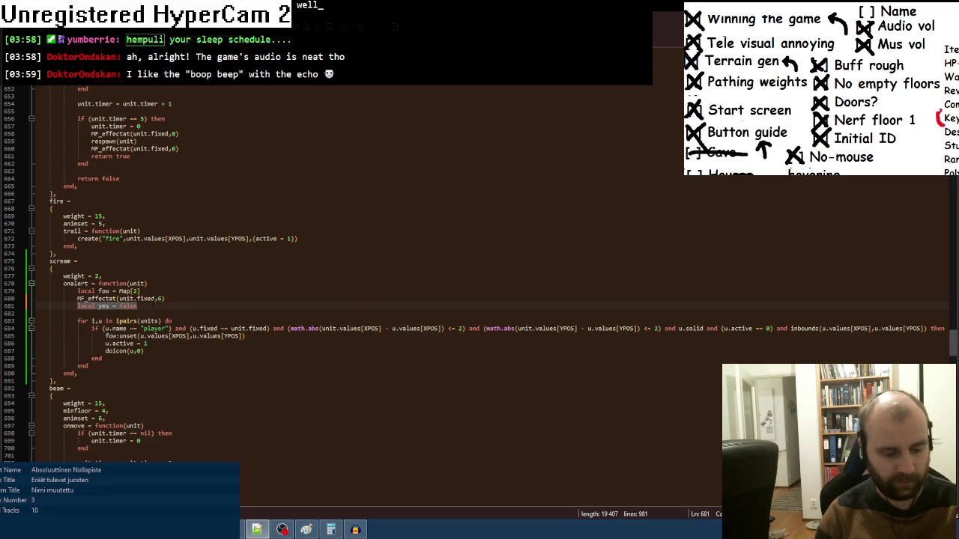
text(MF_sound("scream)
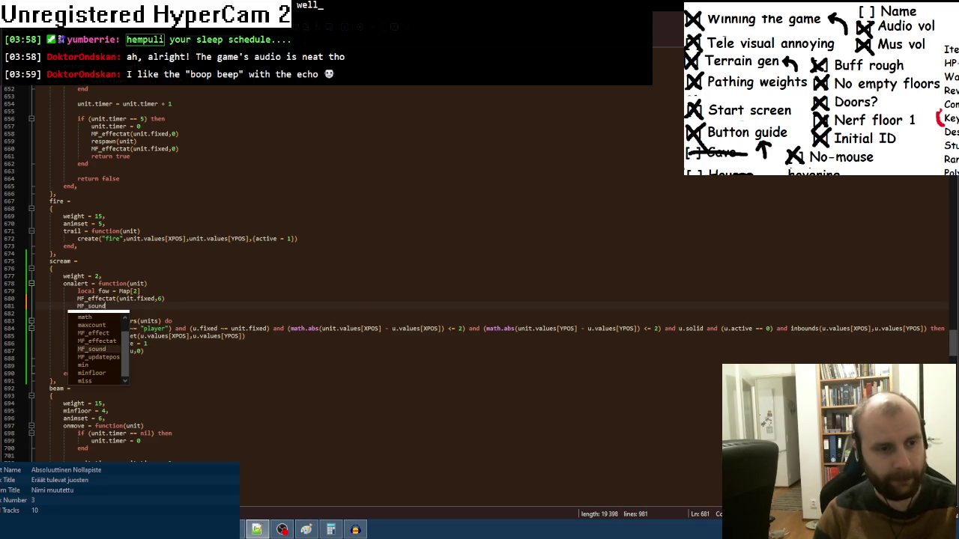
text(",)
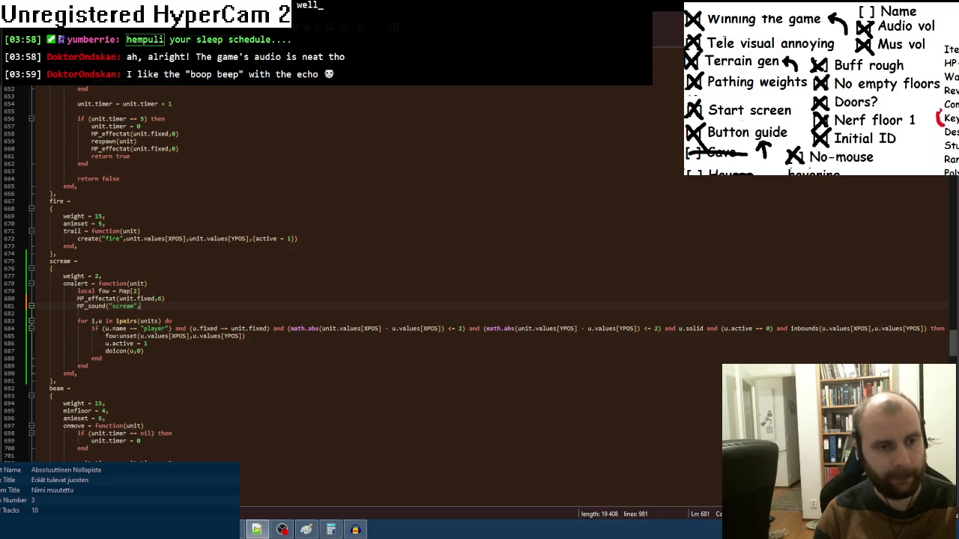
text(70))
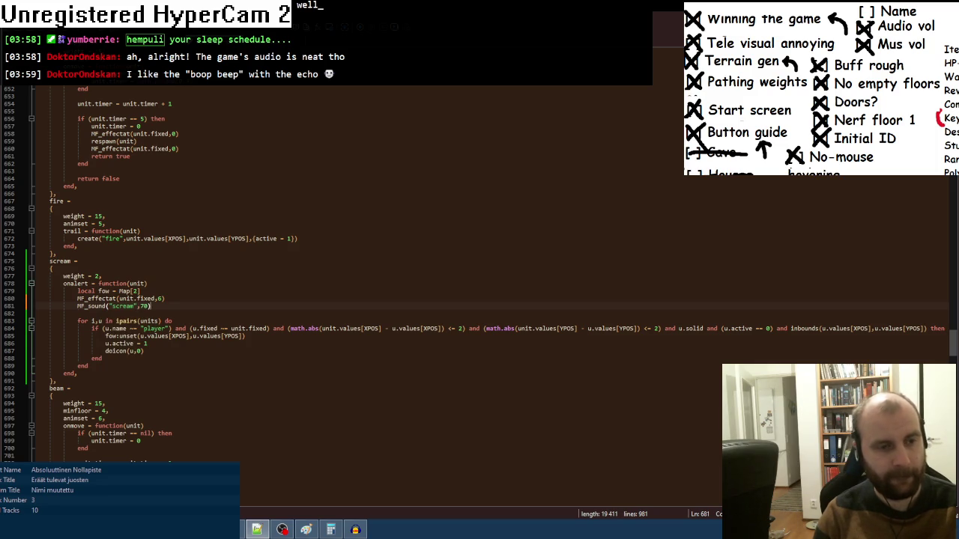
key(alt+Tab)
key(F8)
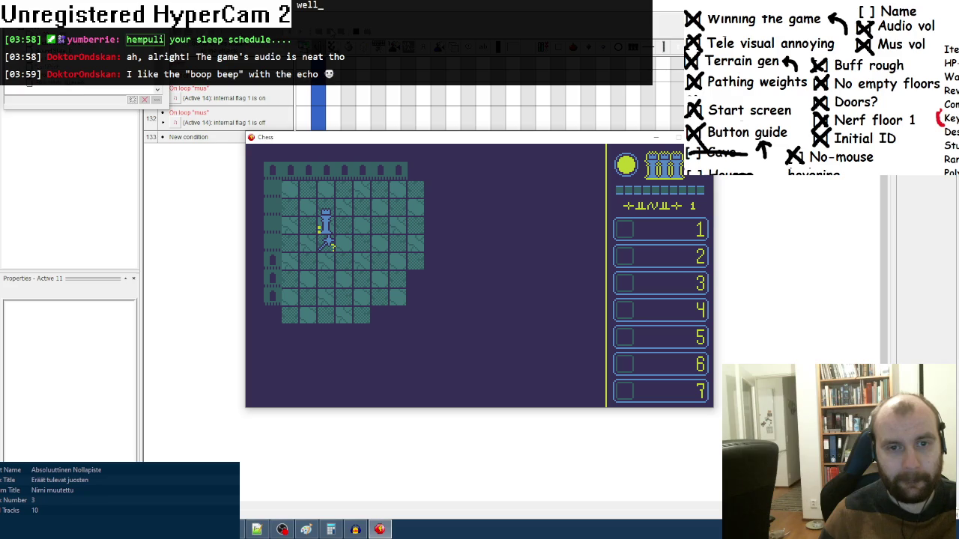
- Move the rook right to trigger the scream alert, then close the game and return to Notepad++
key(Right)
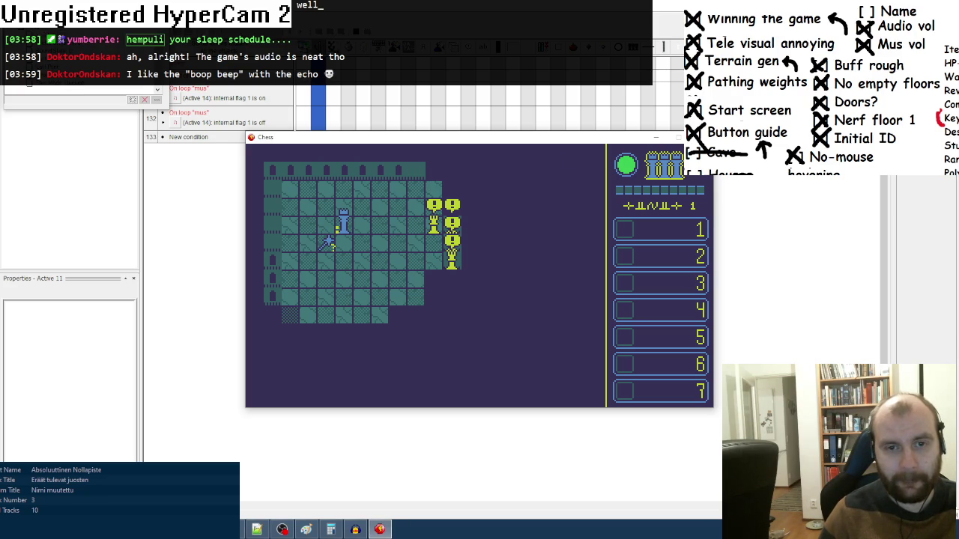
key(Escape)
click(256, 529)
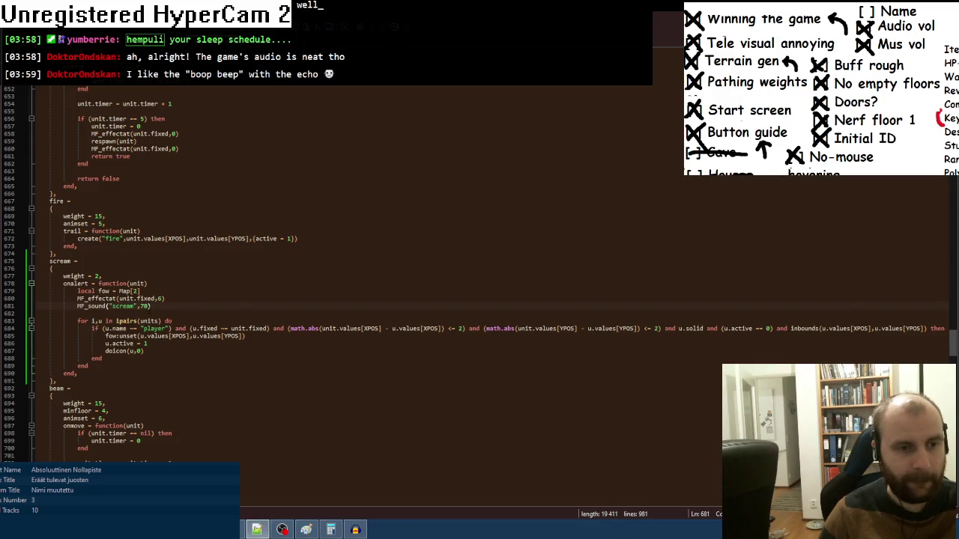
- Change the scream volume from 70 to 60, then clear the sprite-sheet selection in the pixel editor
text(6)
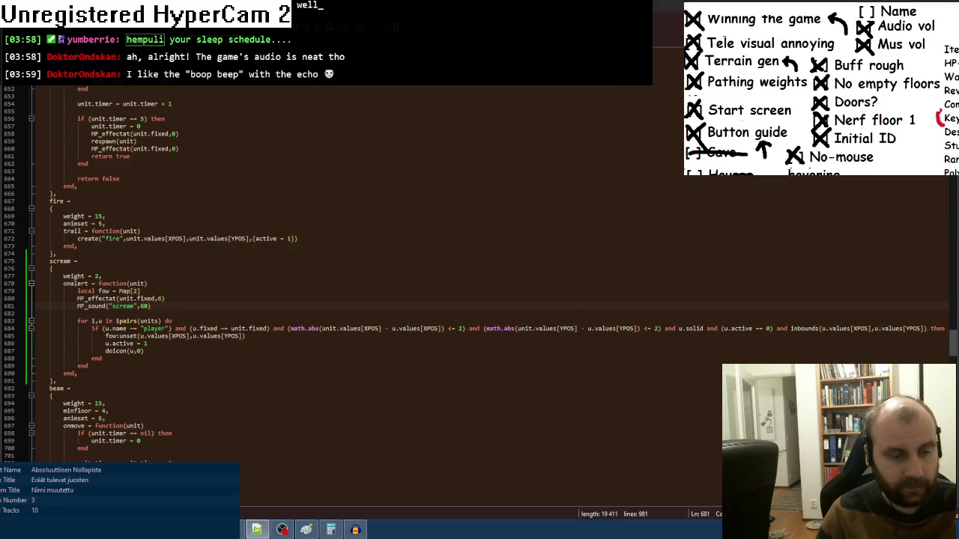
key(alt+Tab)
key(ctrl+d)
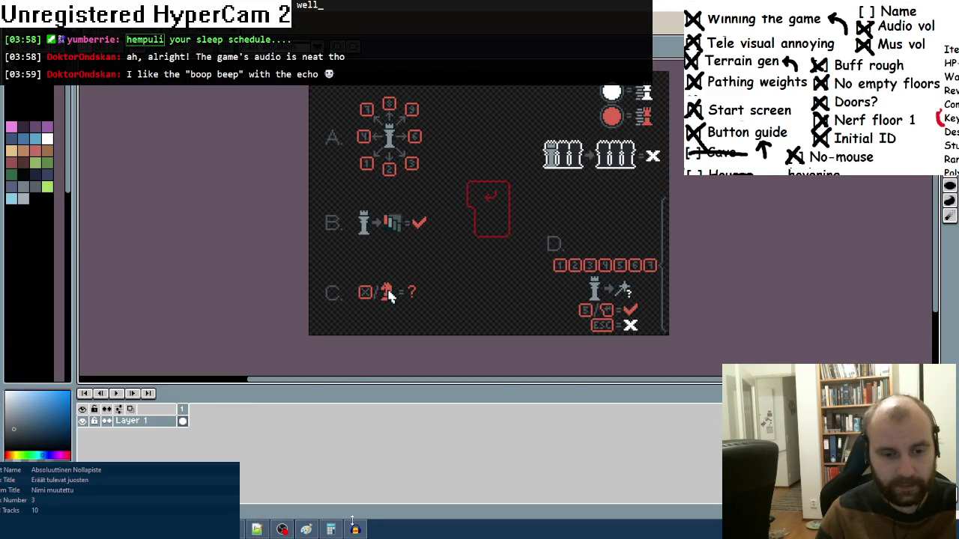
- Save the red mountain image as an .ase file named chessend.ase
key(ctrl+Tab)
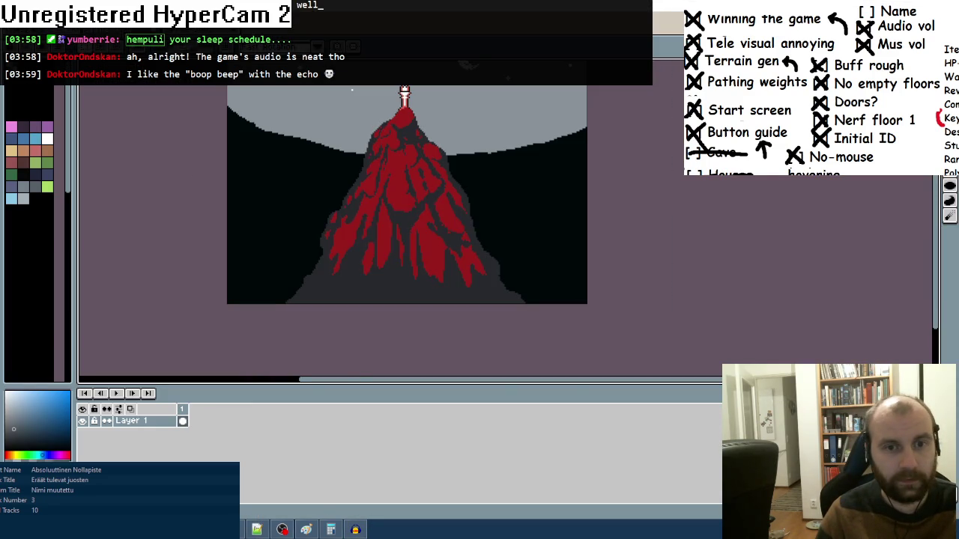
key(ctrl+s)
click(266, 400)
click(265, 401)
text(che)
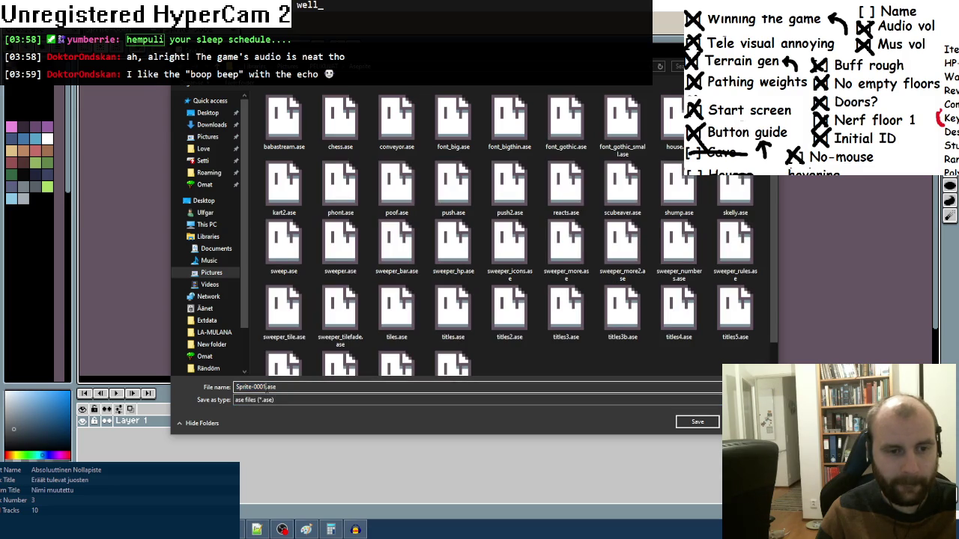
text(ss.ase)
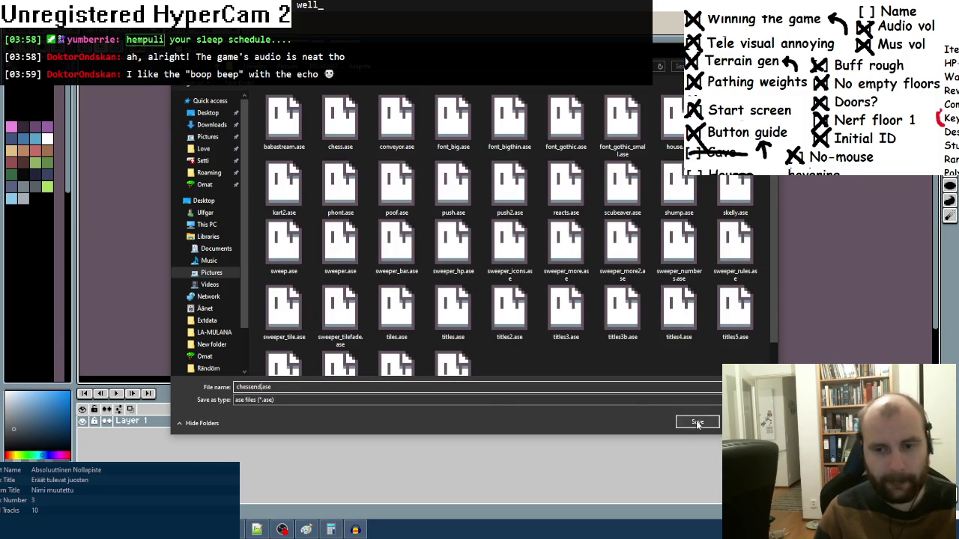
click(697, 421)
- Save the four-rook title image as chessintro.ase and return to the Lua code
scroll(296, 260, down, 1)
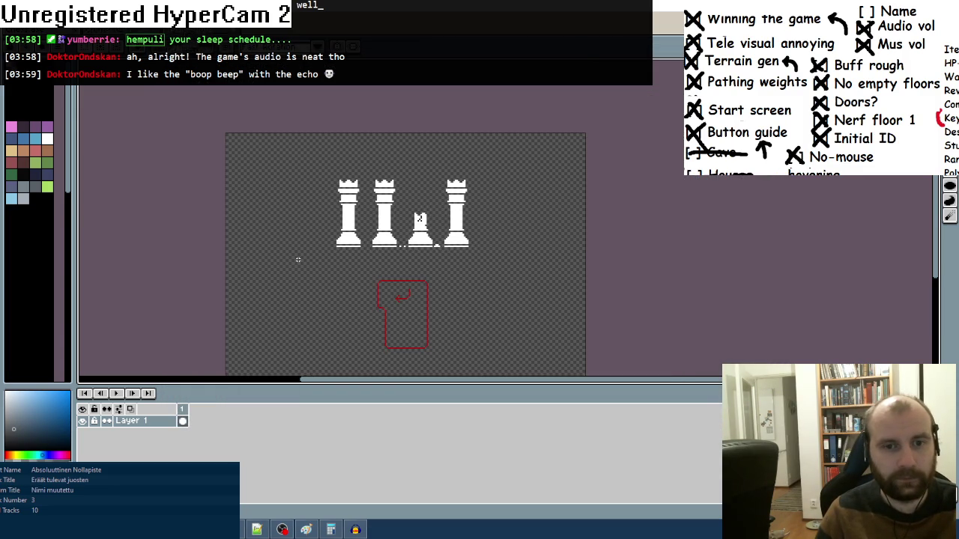
key(ctrl+s)
click(262, 399)
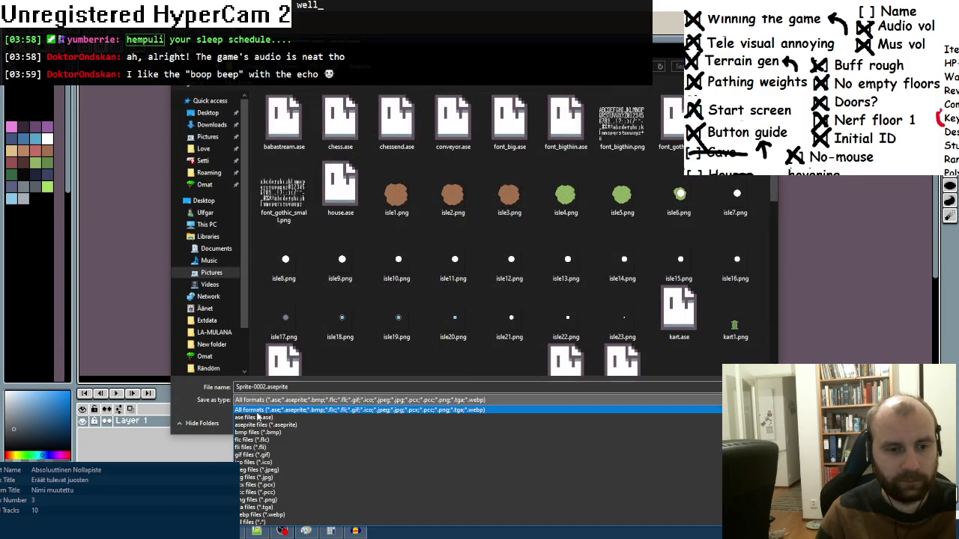
click(258, 416)
key(shift+Tab)
text(chess)
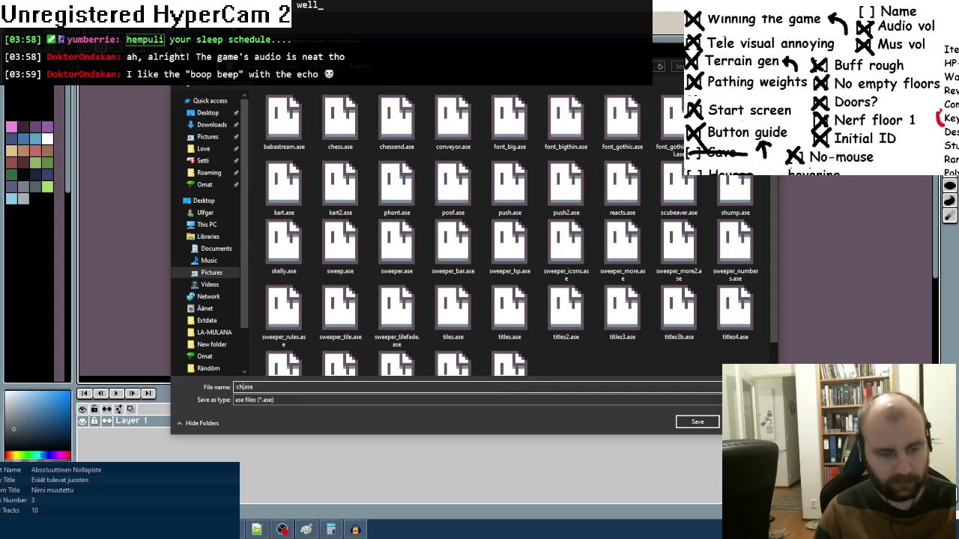
text(intro)
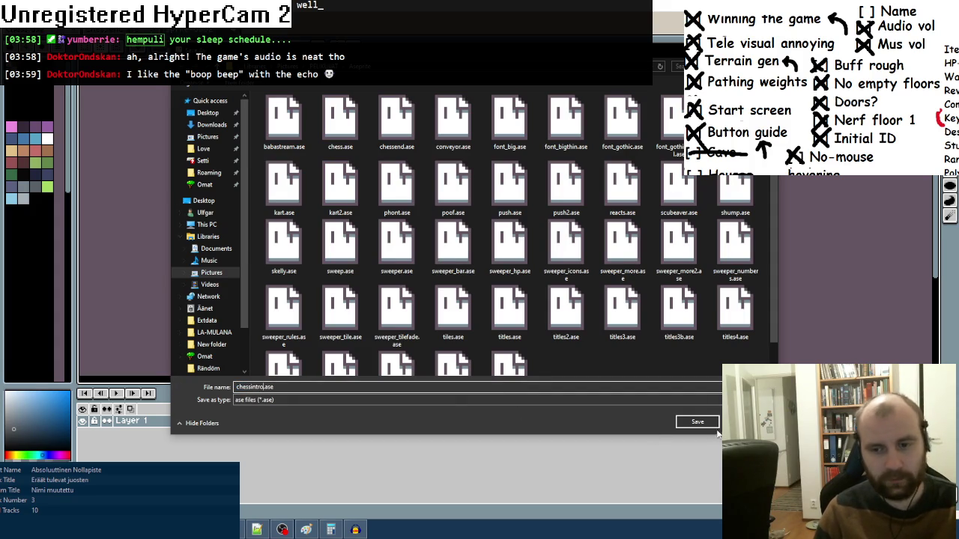
key(Return)
key(alt+Tab)
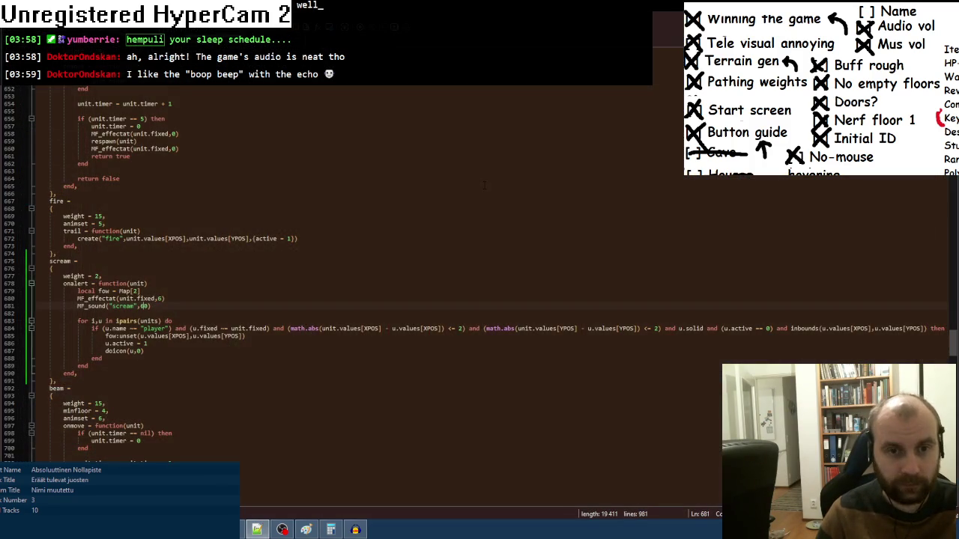
- Quit Audacity without saving and add the track Irene Kaktus to the foobar2000 playlist
key(alt+Tab)
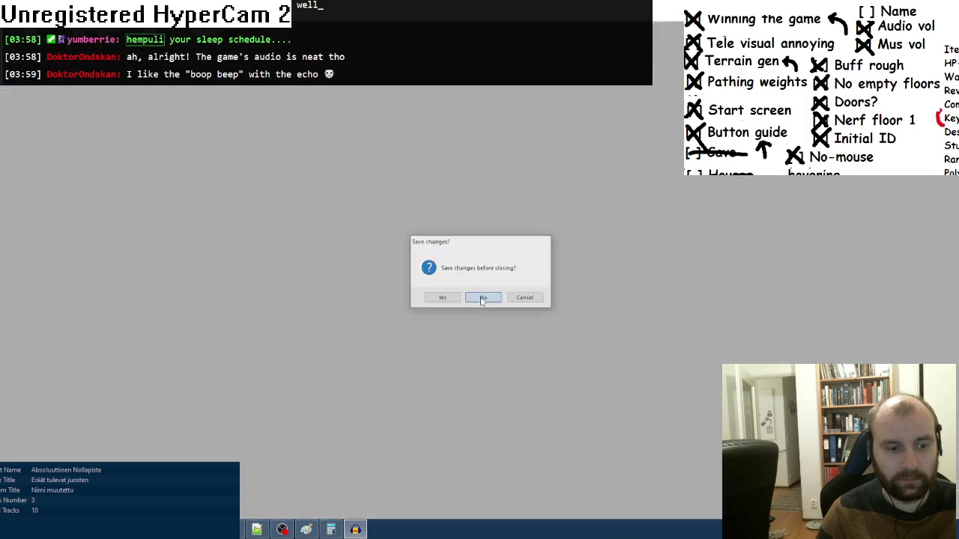
click(483, 298)
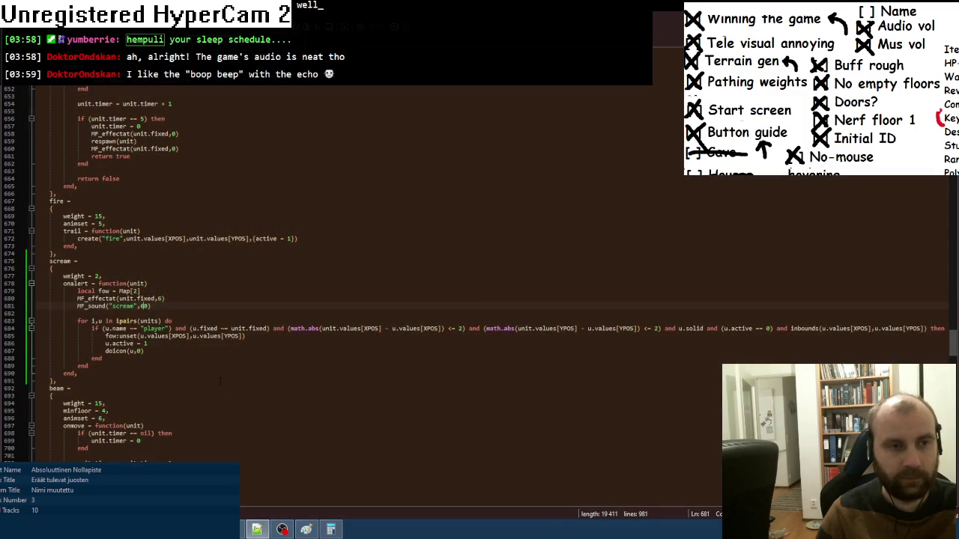
key(alt+Tab)
mouse_move(56, 227)
mouse_down()
mouse_move(342, 306)
mouse_move(349, 271)
mouse_up()
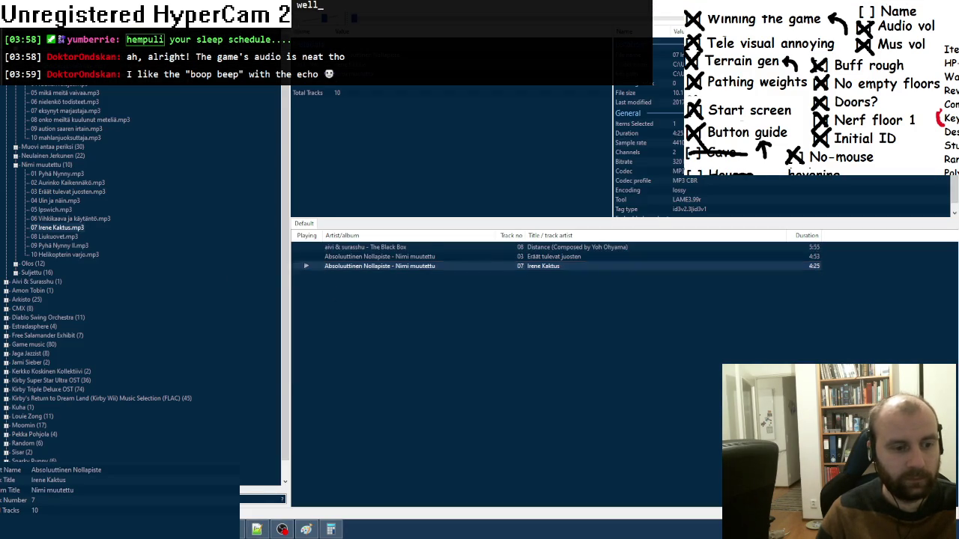
- Launch the chess game from Fusion and skip the intro screens to the board
key(alt+Tab)
click(331, 32)
key(Return)
key(Return)
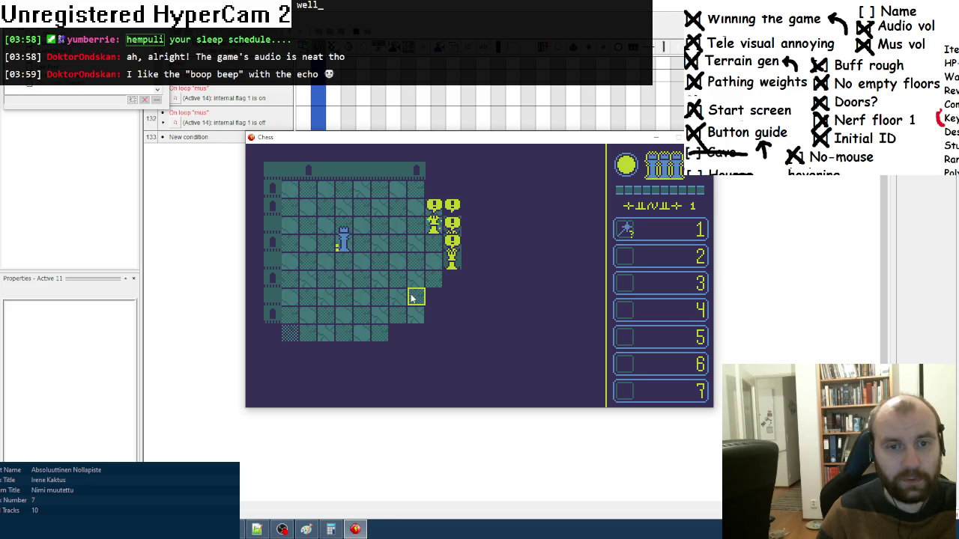
- Regenerate the level with R, close the game, and bring up the script containing mapgen
key(r)
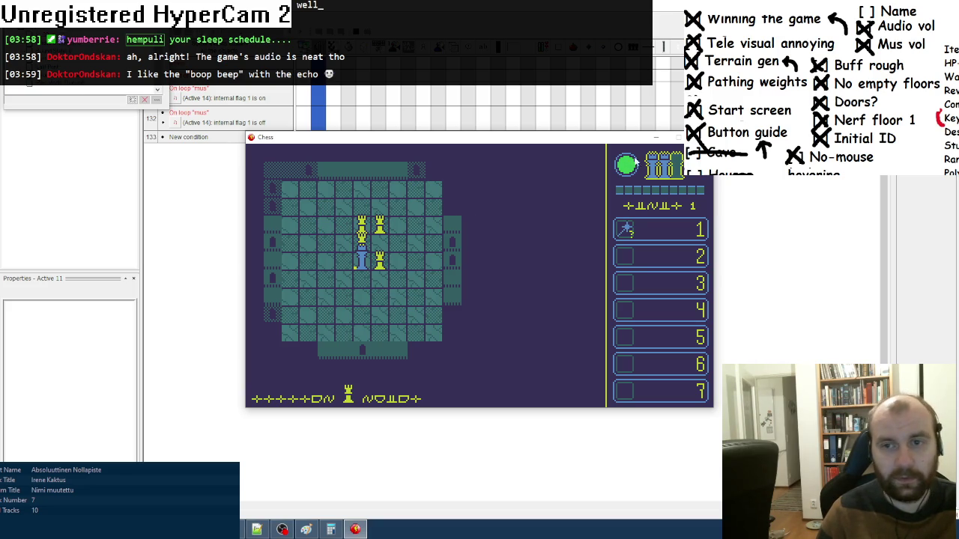
key(Escape)
click(257, 529)
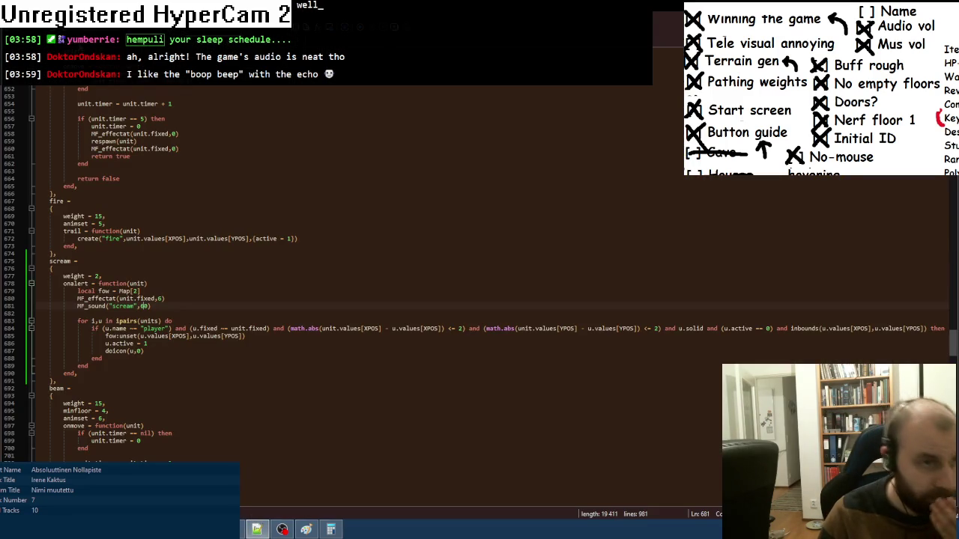
key(ctrl+Tab)
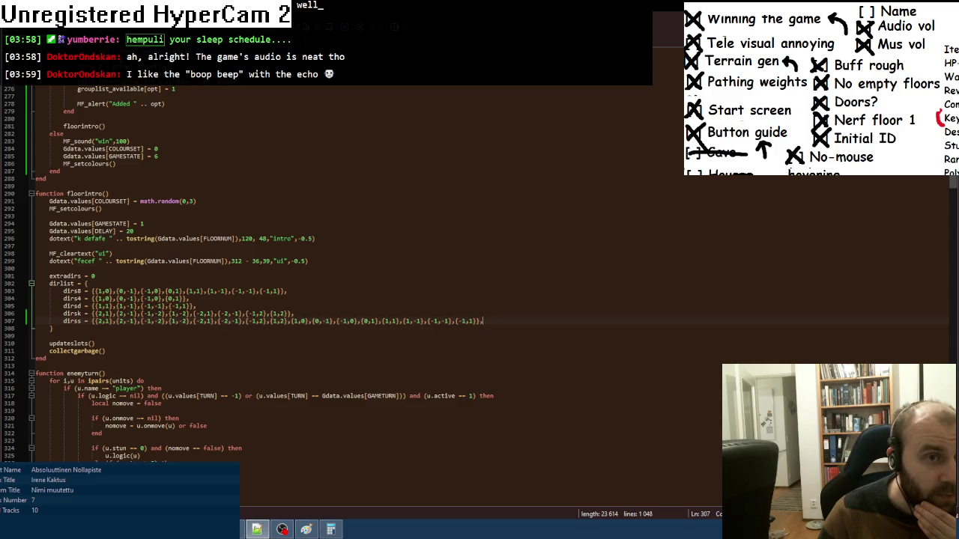
key(ctrl+Tab)
scroll(337, 367, up, 1)
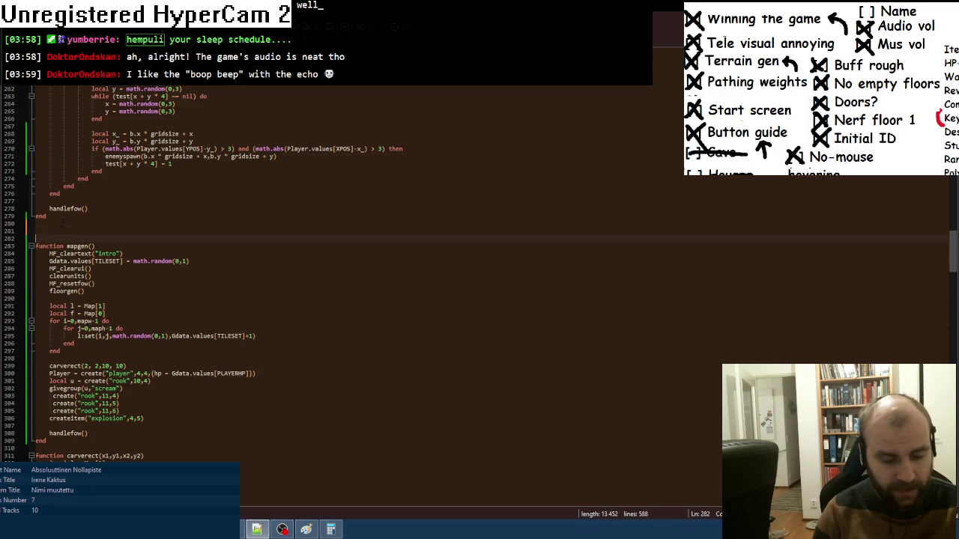
- Comment out the test mapgen function with --[[ … ]] and relaunch the Chess game with F8
text([[)
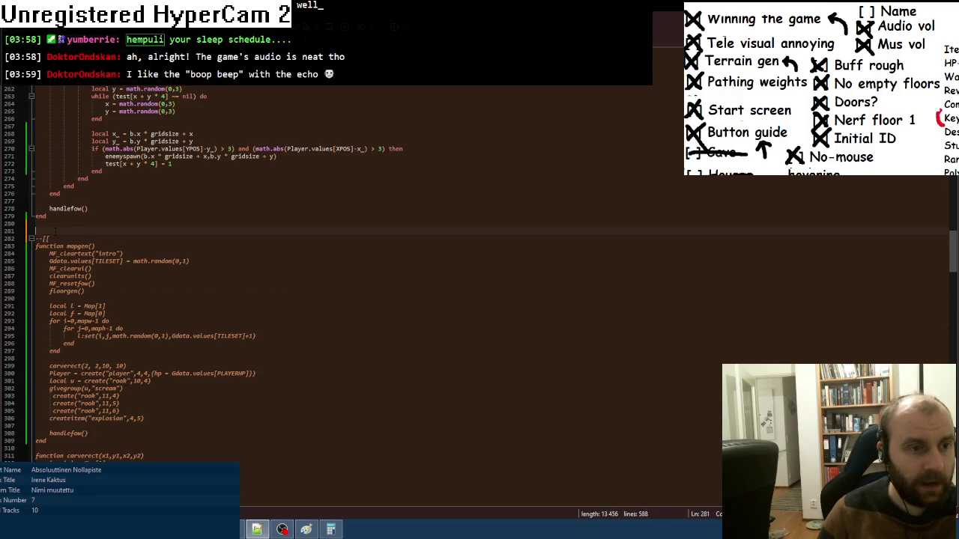
key(Up)
key(BackSpace)
click(59, 435)
key(Return)
text(]]--)
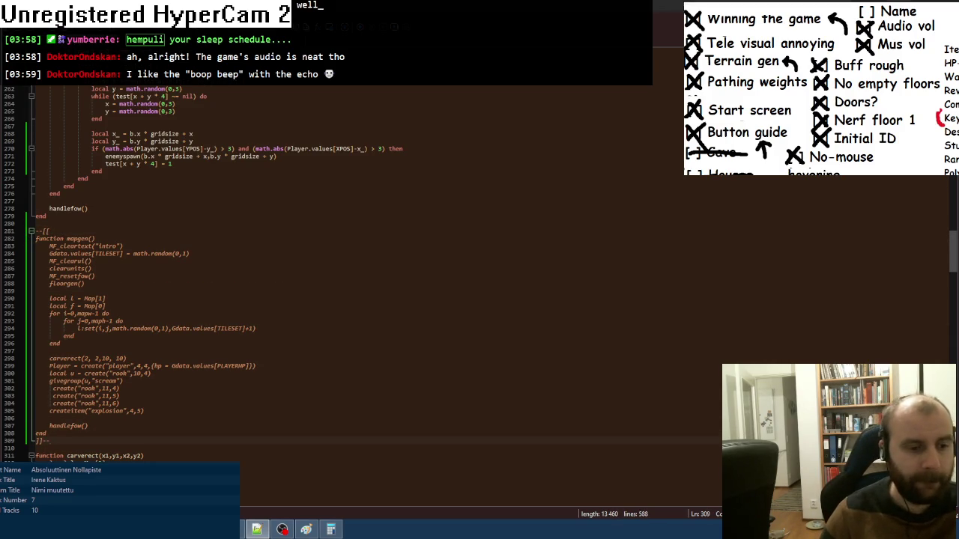
key(alt+Tab)
key(F8)
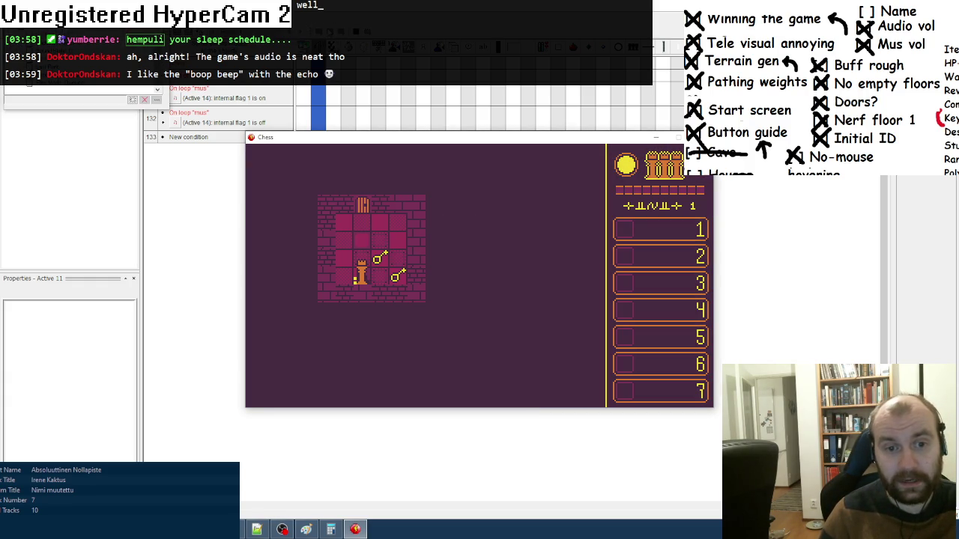
- Play the original first level, view the four-rook title screen, then close the Chess game
key(Escape)
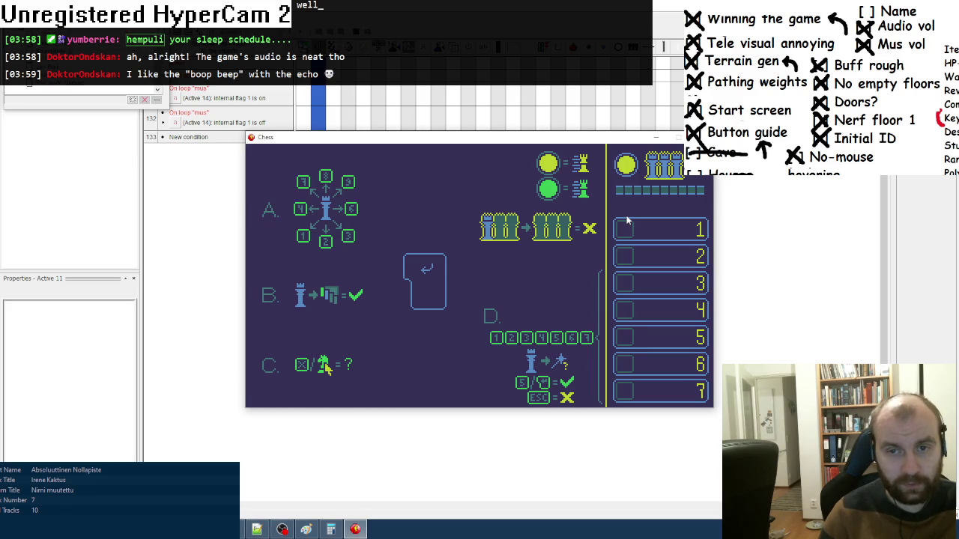
key(Return)
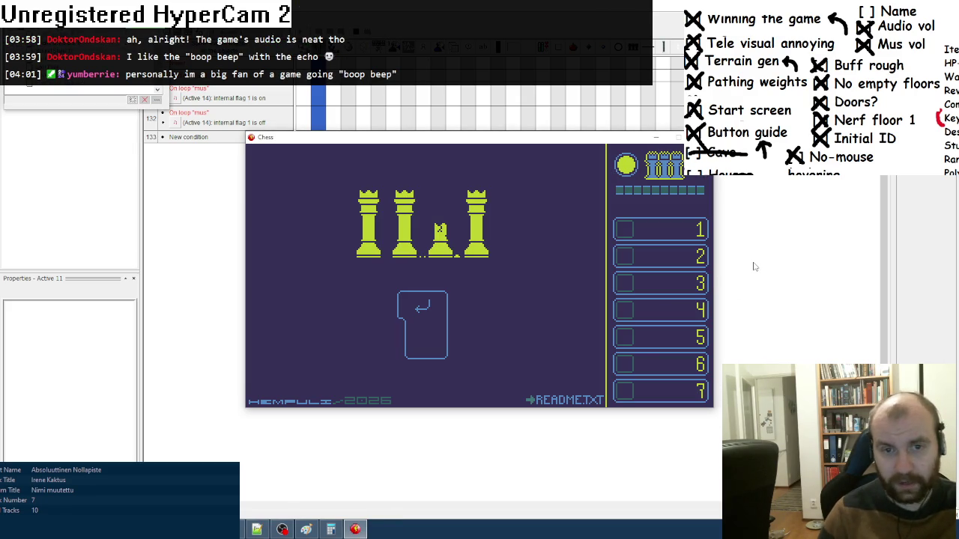
key(Escape)
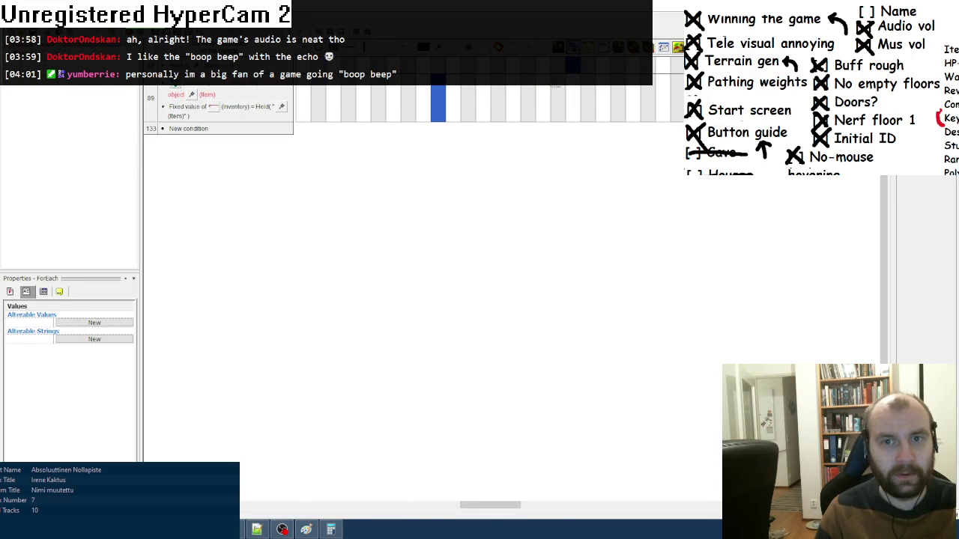
- Add a Storyboard Start of Frame condition to the window-sizing event
click(662, 49)
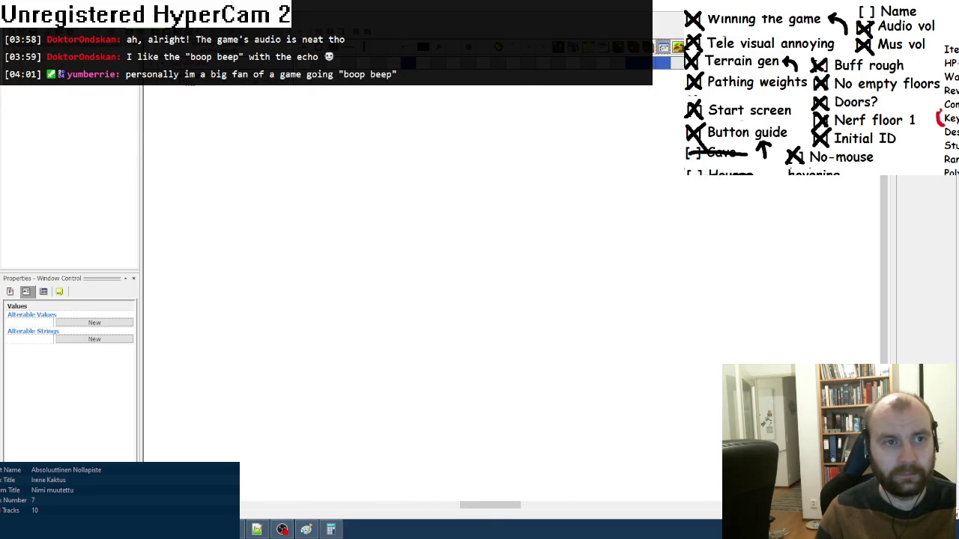
click(193, 77)
click(375, 188)
click(408, 188)
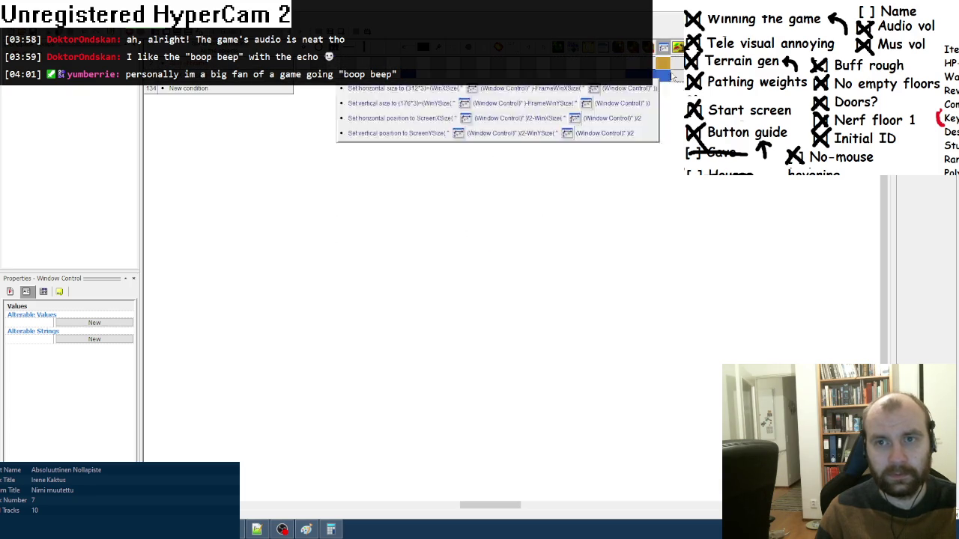
- Insert a Special > Never condition so the window-sizing event never runs
right_click(188, 87)
click(197, 94)
click(325, 187)
click(358, 205)
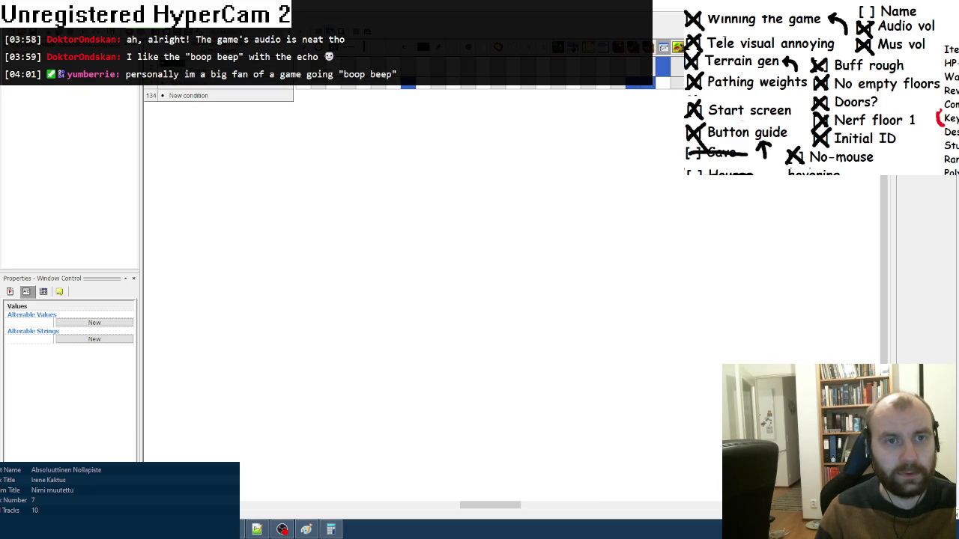
- Preview the Chess game in its small default window, then close the preview
key(F8)
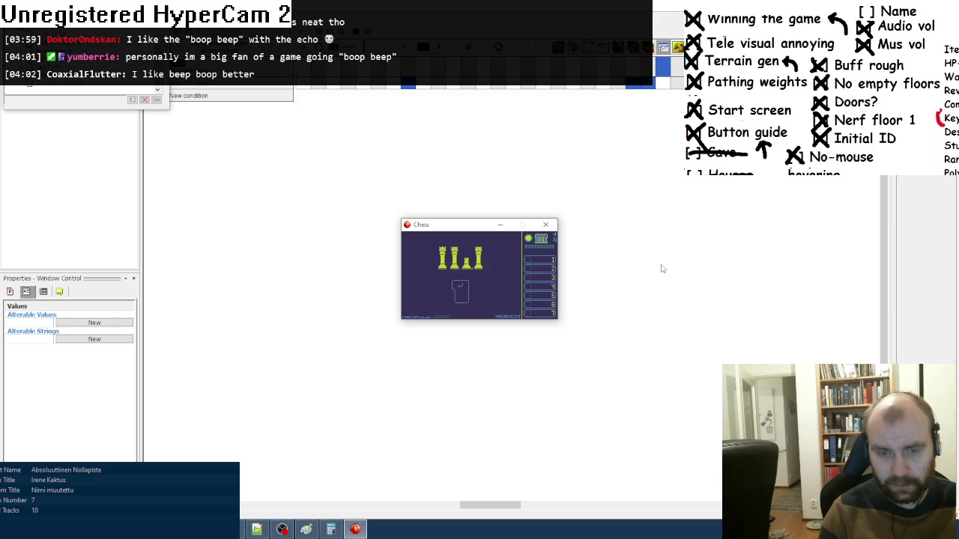
click(545, 224)
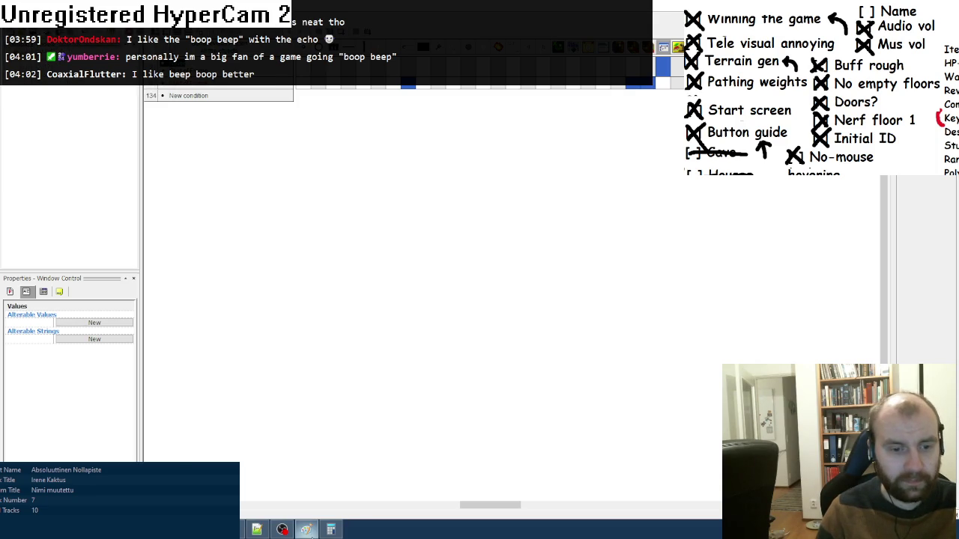
click(305, 529)
key(super)
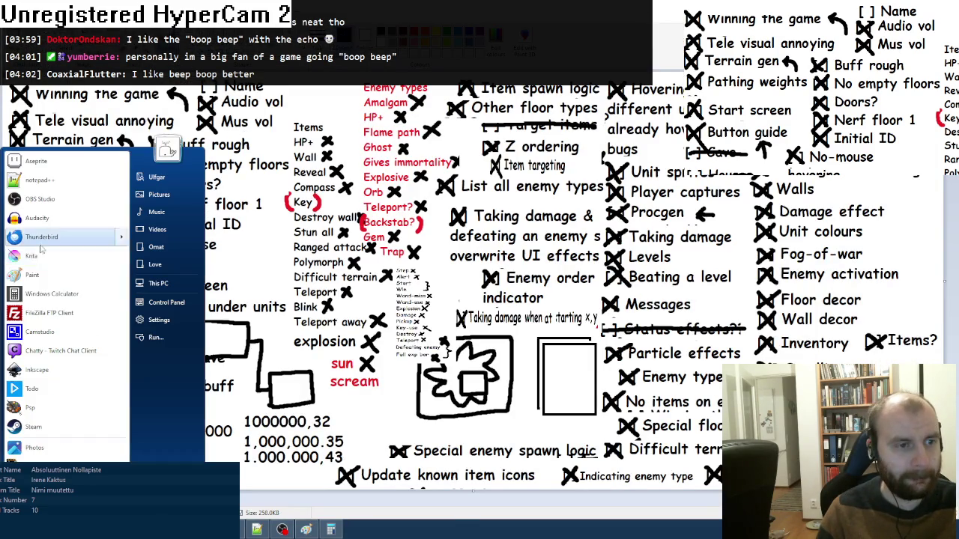
- Open the application icon for editing from the Name and Icon properties
click(33, 273)
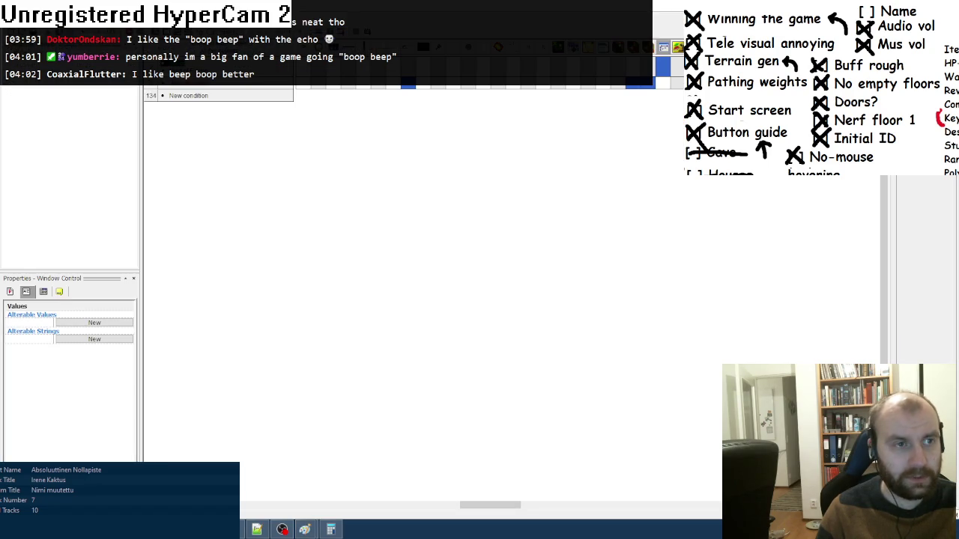
click(92, 291)
click(82, 326)
click(120, 327)
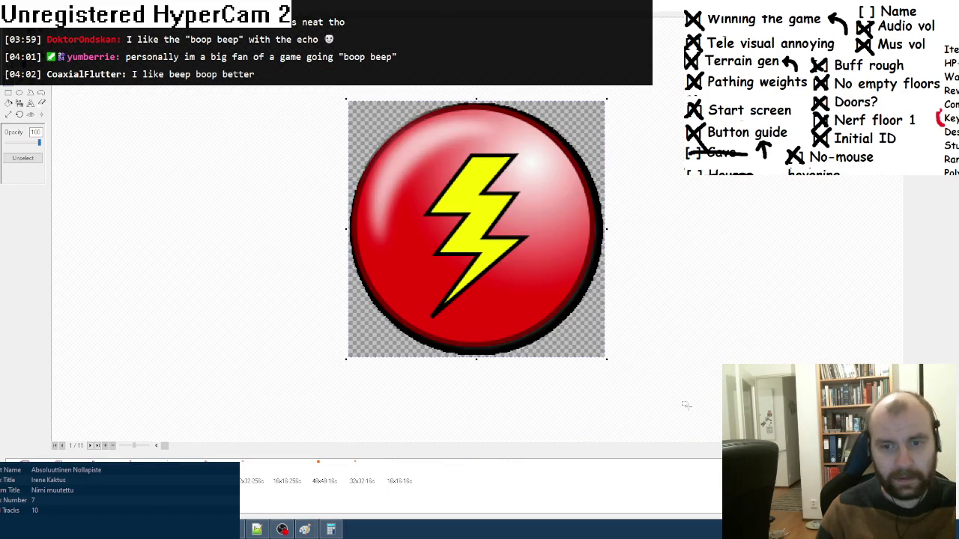
- Flood the lightning-bolt icon black and make that colour transparent, clearing the icon
click(454, 193)
click(20, 113)
click(12, 143)
click(490, 288)
- Paste the four-rooks image onto the icon, undo it, and close the sprite
click(8, 91)
key(ctrl+v)
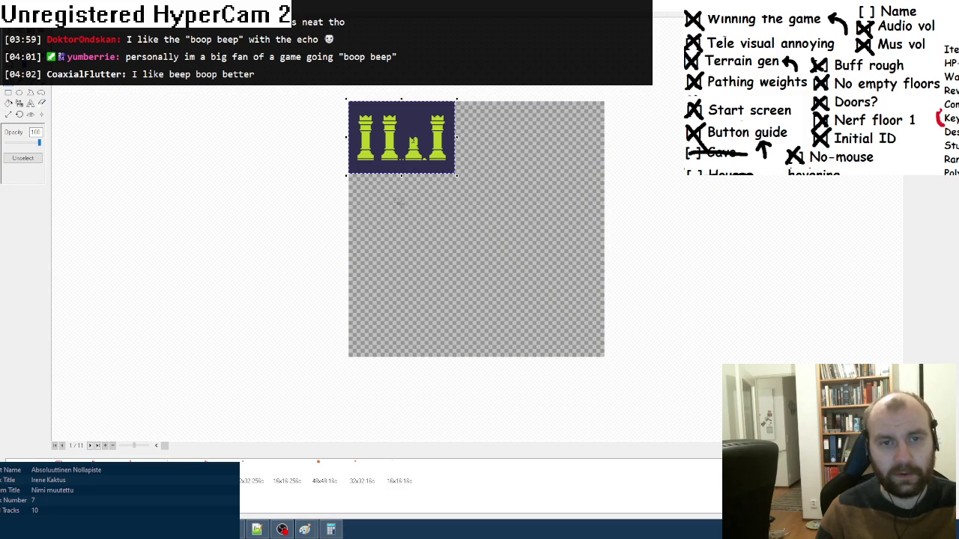
key(ctrl+z)
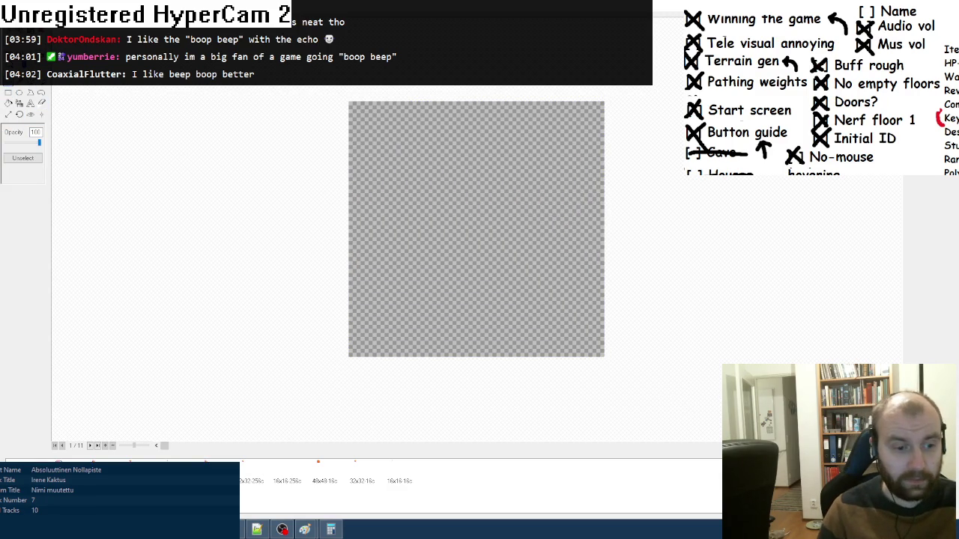
key(ctrl+w)
- Create a new 106x72 sprite and paste the four-rook image into it
key(alt+f)
key(n)
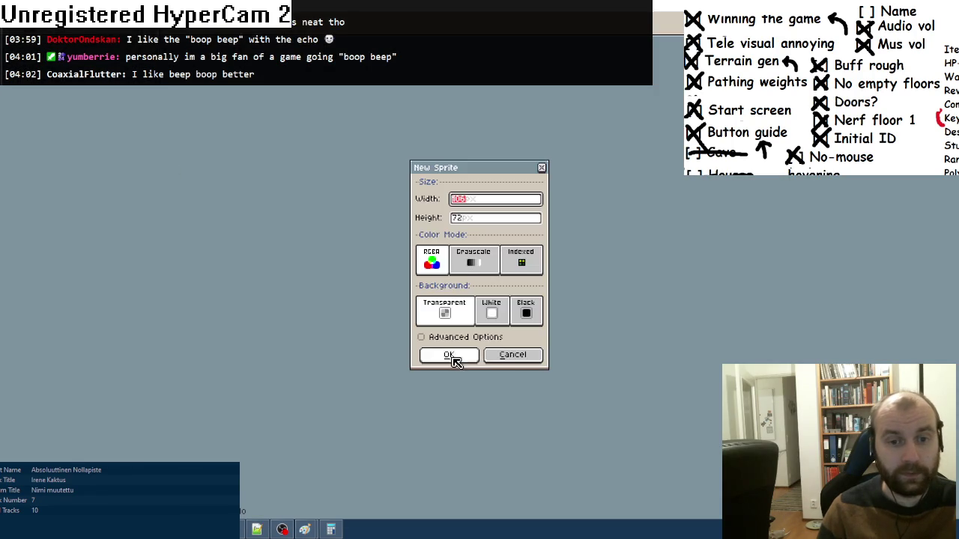
click(453, 359)
key(ctrl+v)
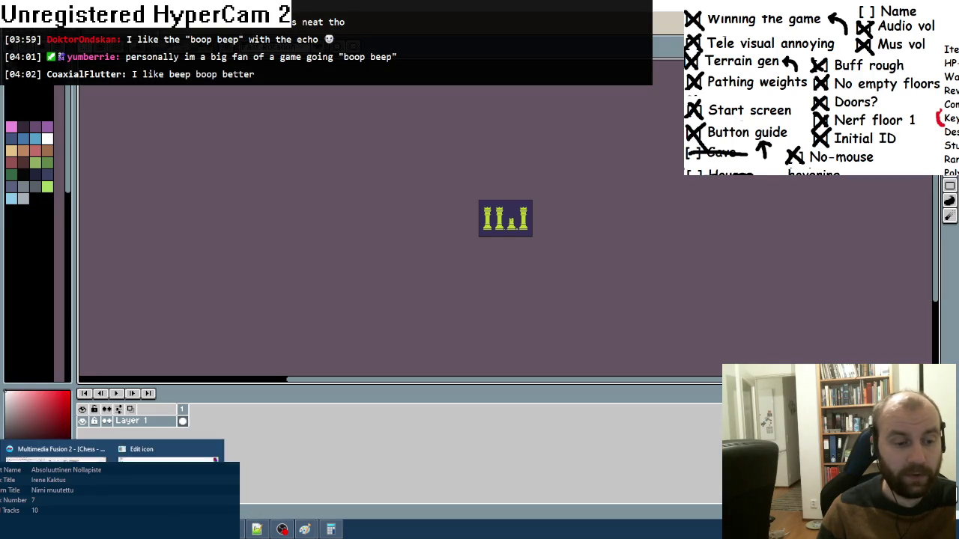
key(alt+Tab)
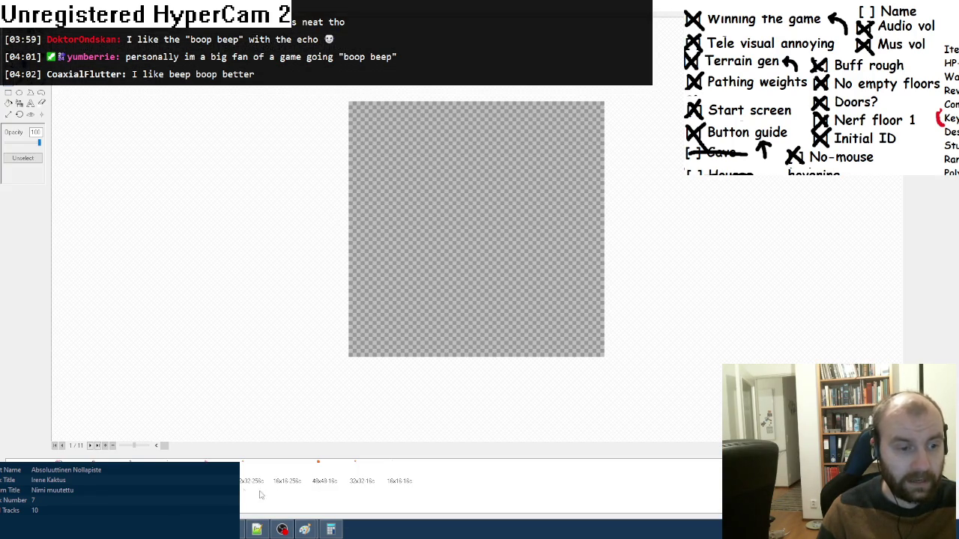
key(alt+Tab)
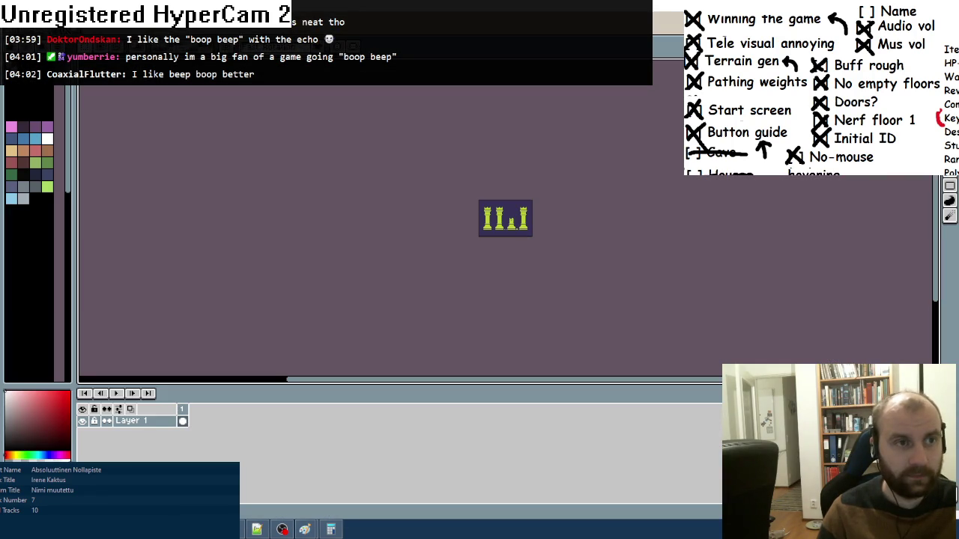
- Enlarge the sprite canvas to 128x128
click(59, 67)
click(88, 92)
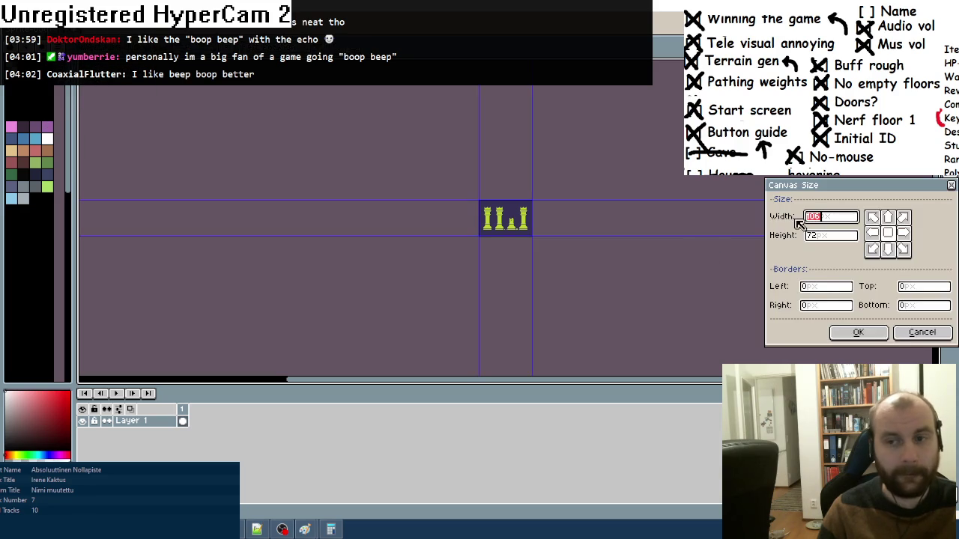
text(128)
click(831, 238)
text(128)
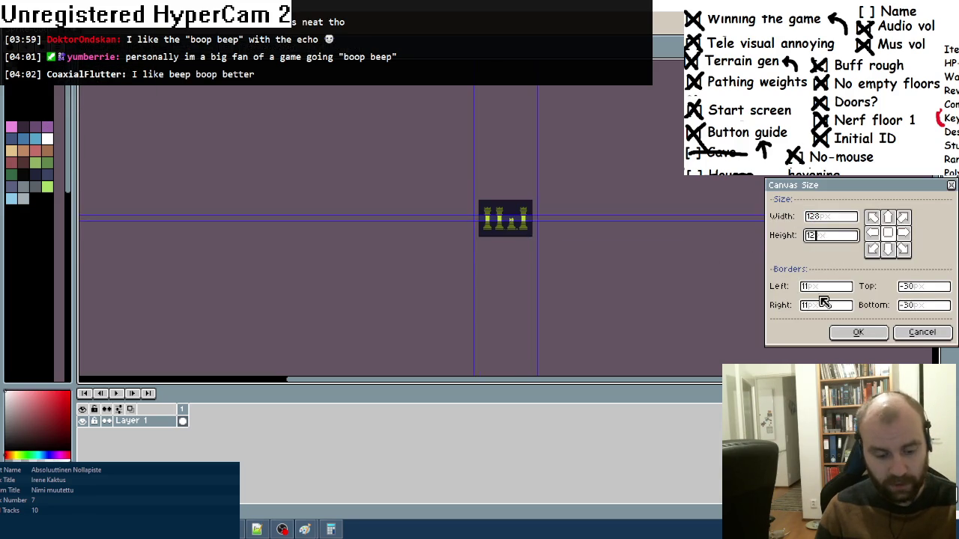
click(858, 332)
- Fill the added transparent border around the rooks with dark purple
scroll(474, 178, up, 1)
drag(618, 256, 571, 218)
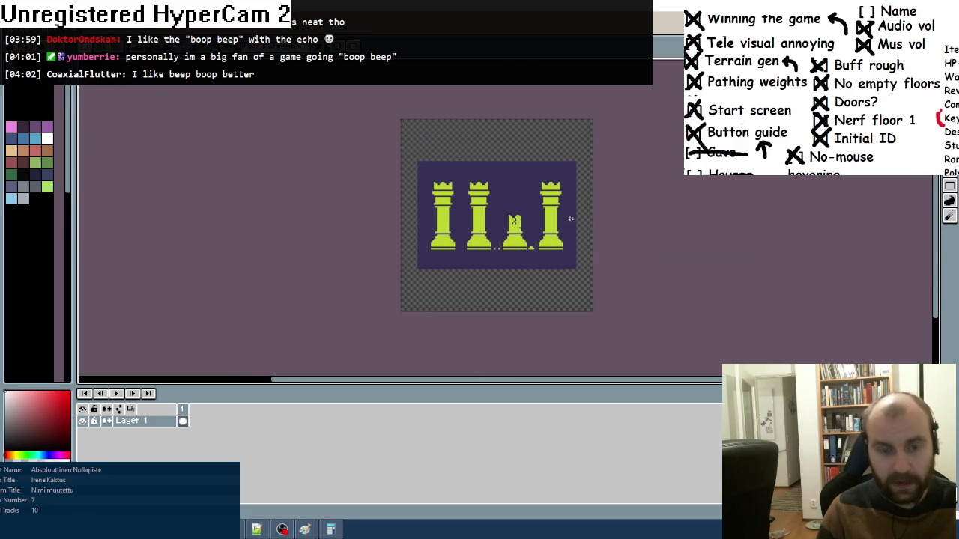
alt+click(538, 192)
click(584, 192)
scroll(625, 195, down, 2)
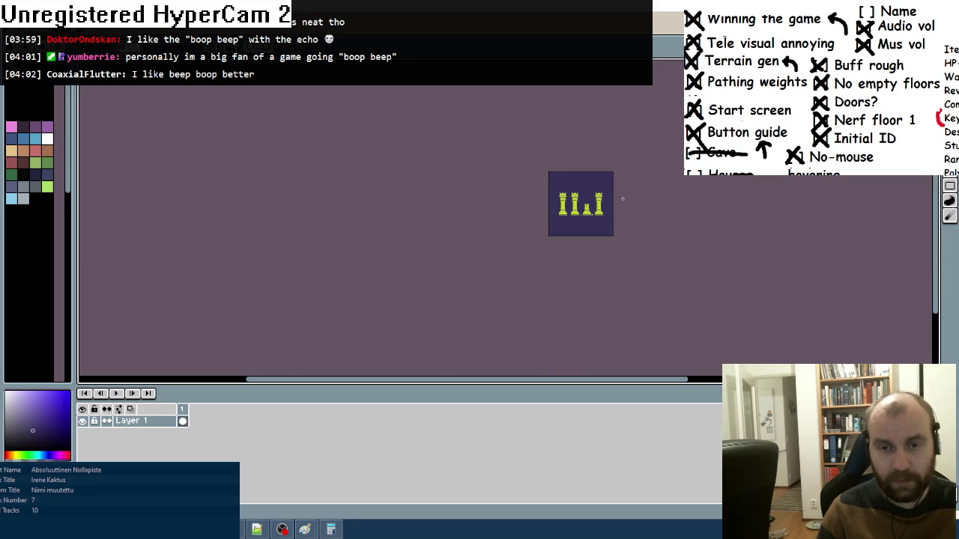
scroll(637, 202, up, 2)
scroll(546, 337, up, 2)
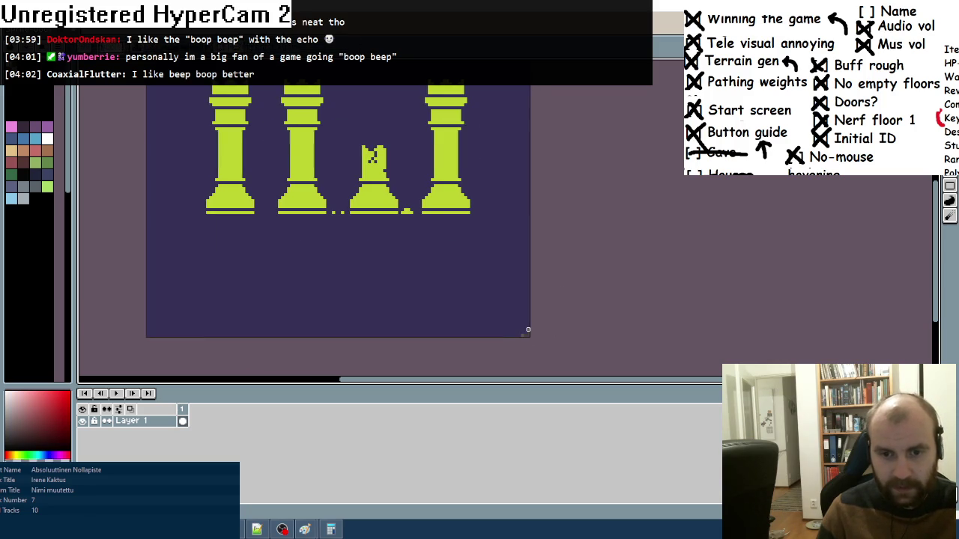
scroll(501, 335, down, 1)
scroll(209, 268, up, 5)
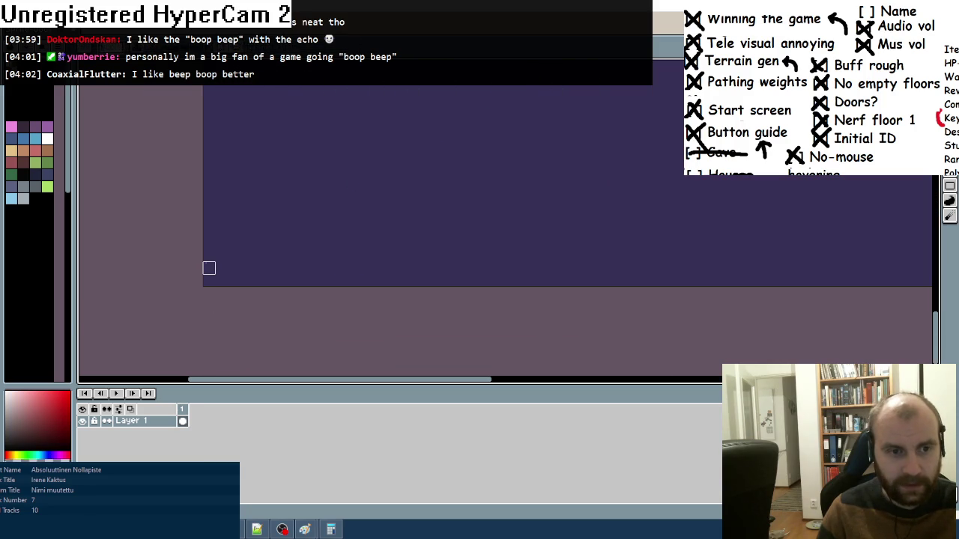
scroll(254, 255, down, 5)
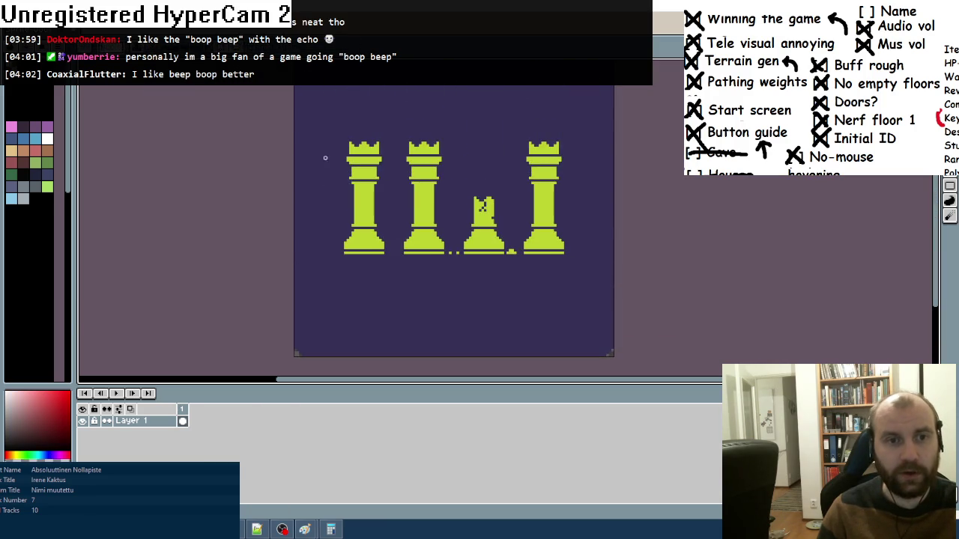
scroll(300, 147, up, 5)
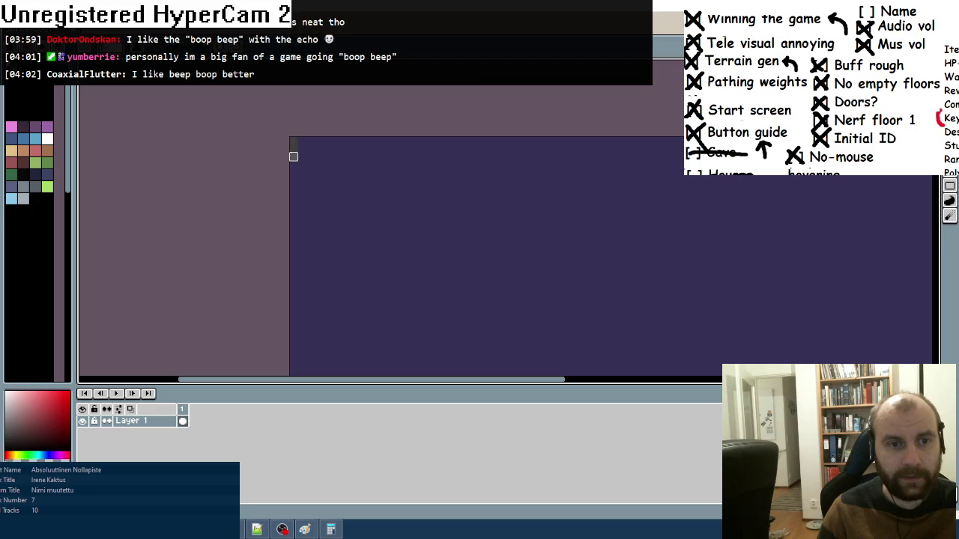
scroll(378, 183, down, 3)
scroll(522, 182, up, 5)
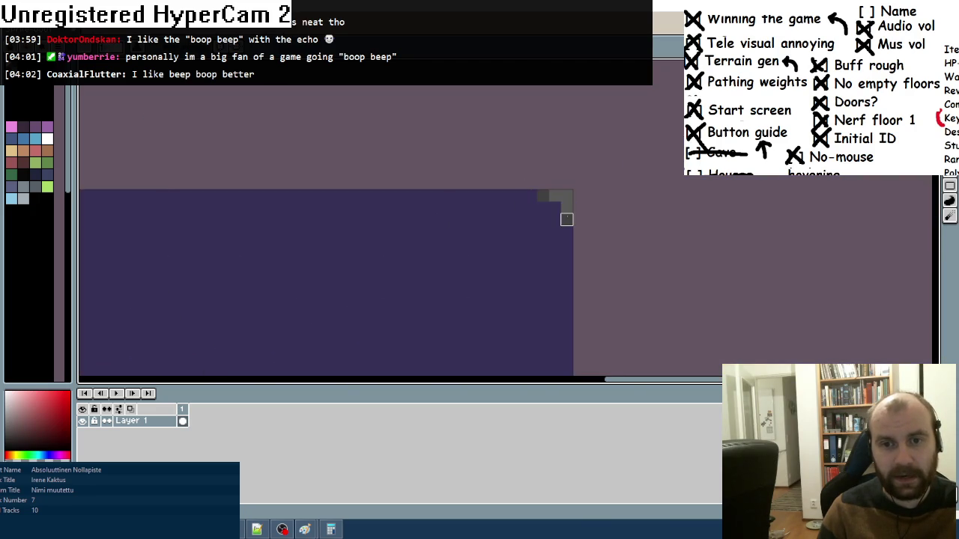
scroll(554, 195, down, 5)
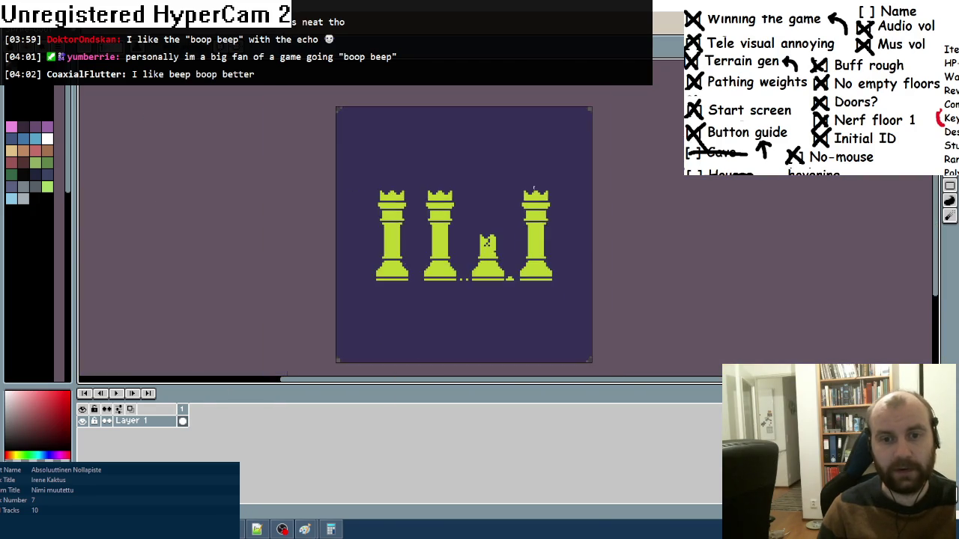
scroll(530, 185, down, 2)
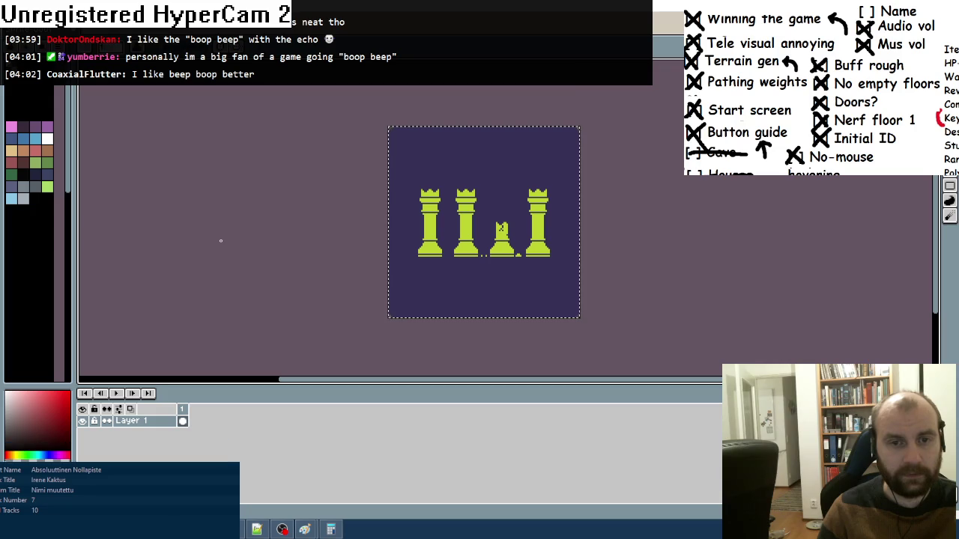
- Deselect and set the sprite size to 200% with Nearest-neighbor interpolation
key(ctrl+d)
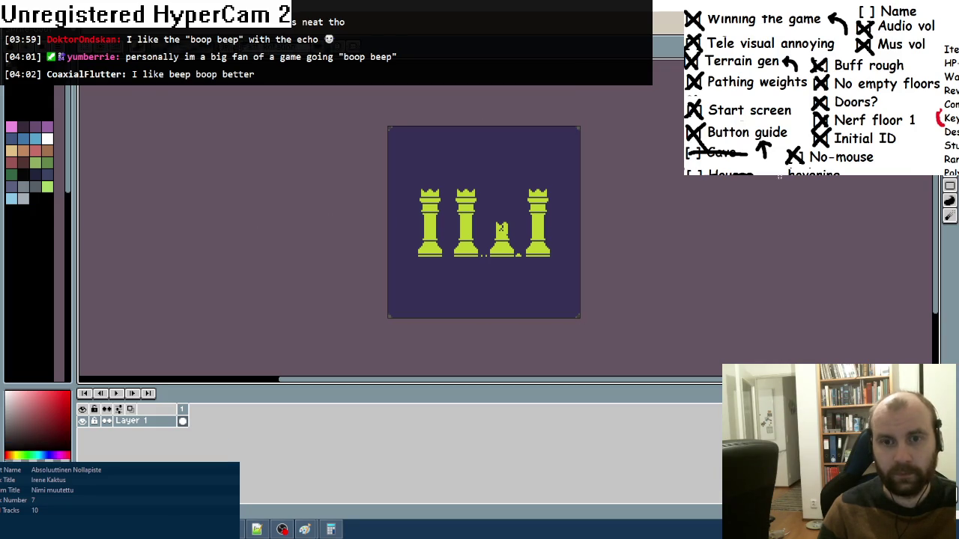
key(ctrl+alt+i)
double_click(739, 269)
text(200)
click(723, 288)
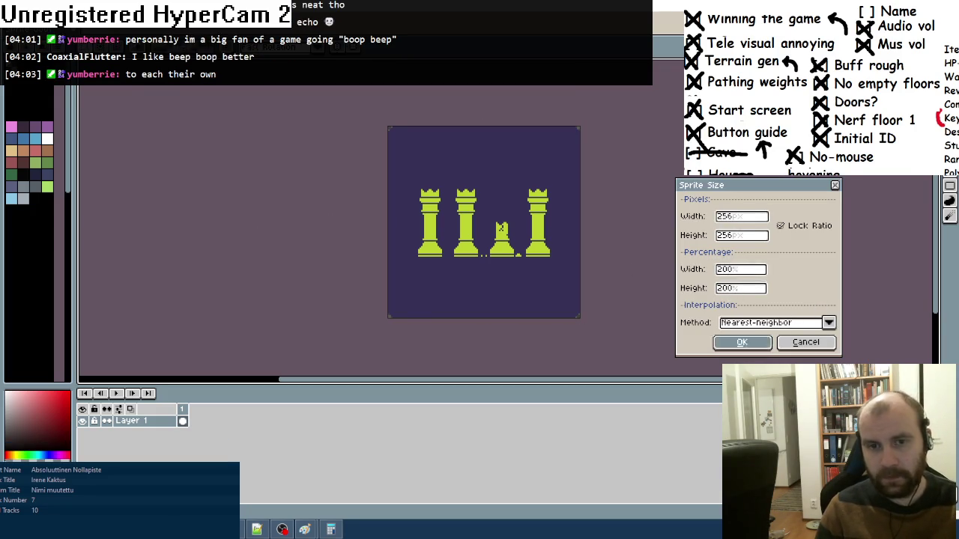
- Resize the rooks sprite to 256x256 and select the whole canvas
click(740, 342)
scroll(552, 278, down, 5)
scroll(565, 278, up, 2)
key(ctrl+a)
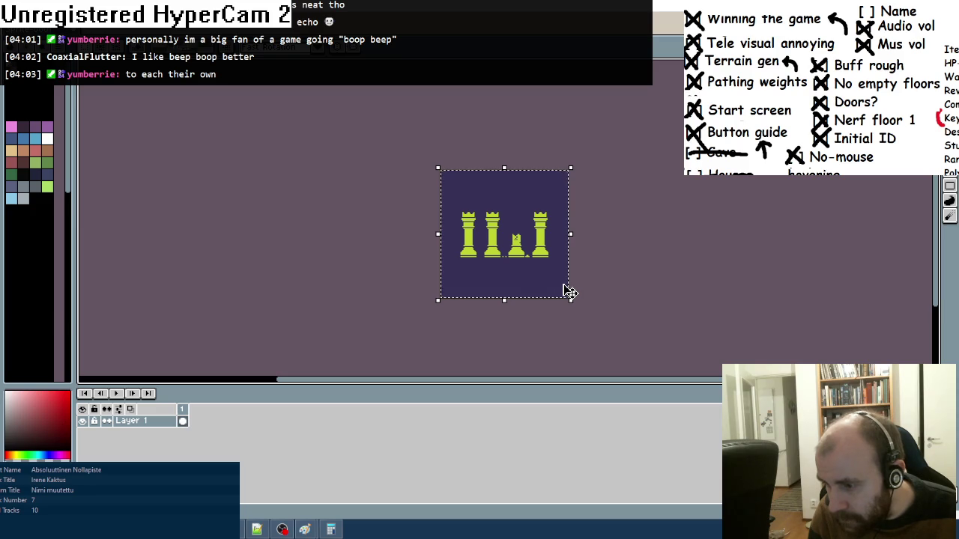
- Paste the rooks image into the first icon in the Fusion icon editor
mouse_move(112, 530)
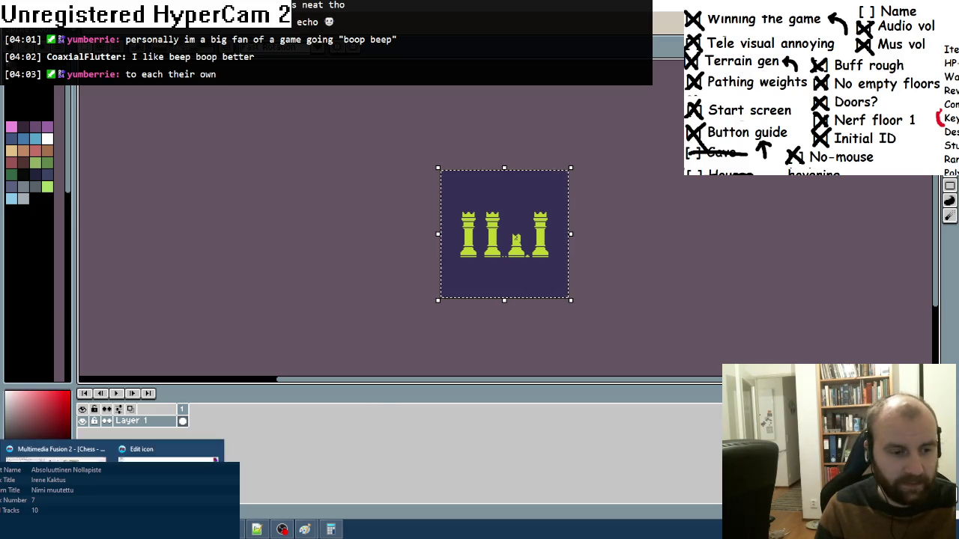
click(150, 453)
key(ctrl+v)
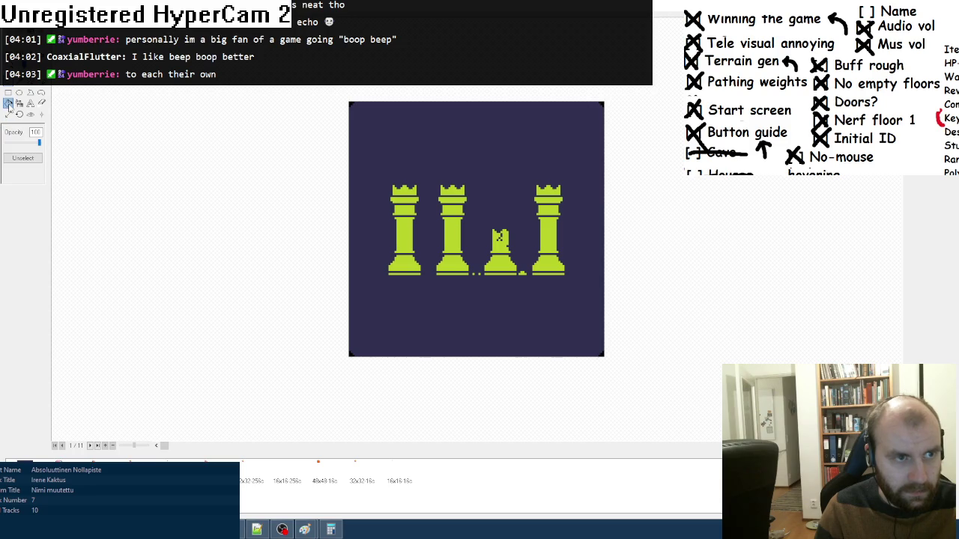
click(8, 104)
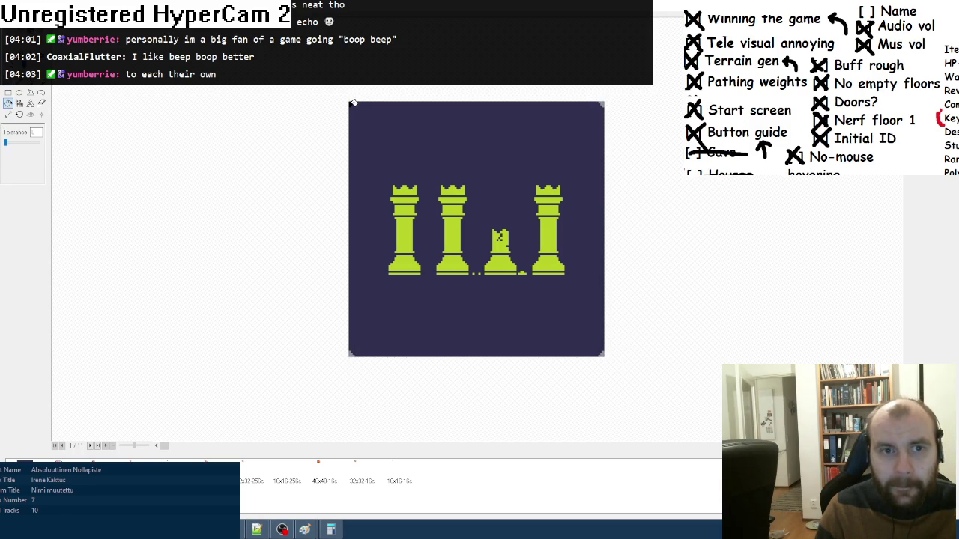
- Scale the rooks artwork in Aseprite down to 50%
key(alt+Tab)
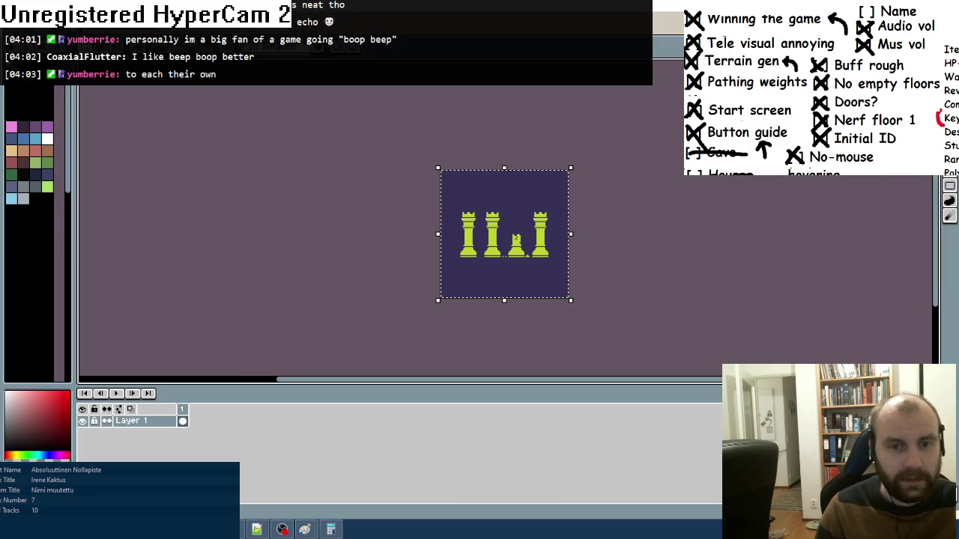
drag(441, 171, 510, 234)
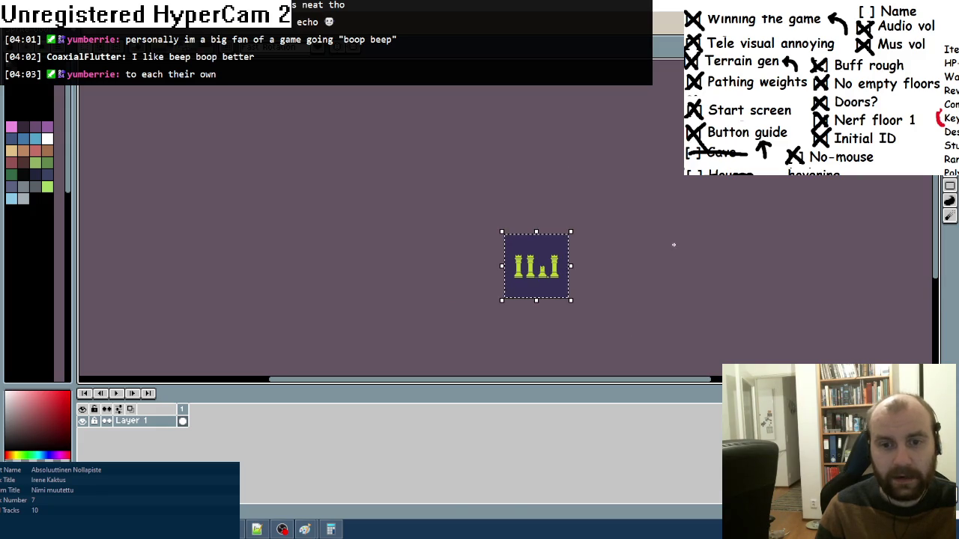
key(alt+Tab)
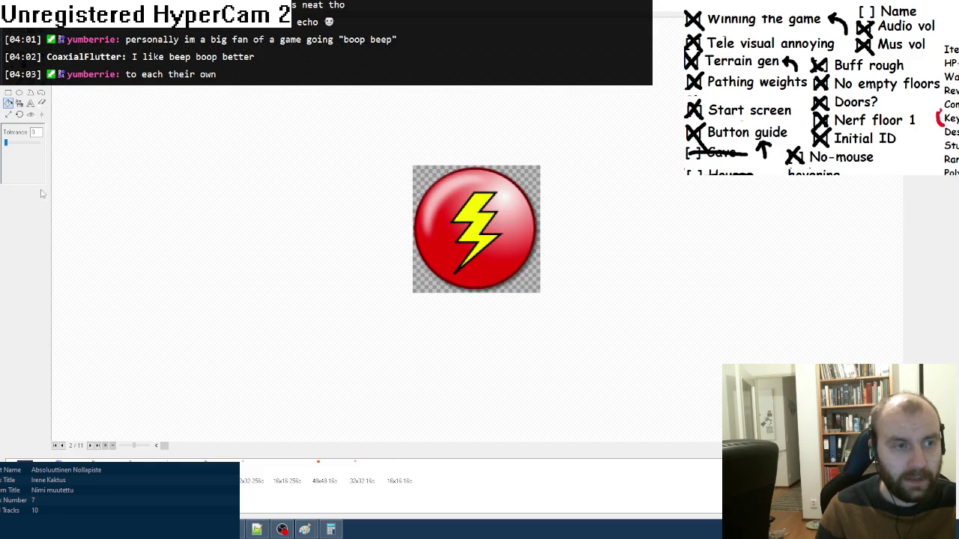
- Switch icon 2 to Transp. Color, erasing alpha, and paste the rooks image over it
click(30, 113)
click(36, 138)
key(Return)
key(ctrl+a)
key(ctrl+v)
scroll(600, 360, up, 2)
key(Escape)
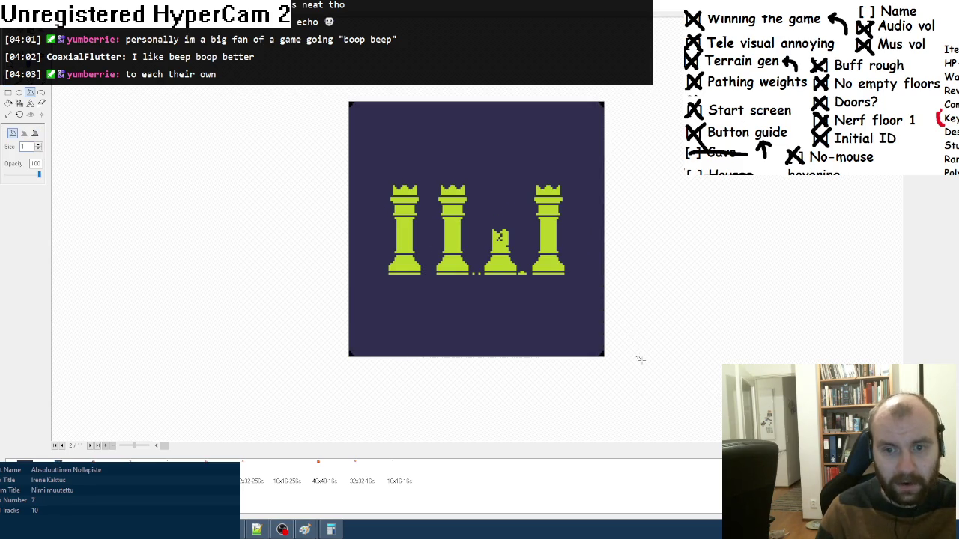
key(f)
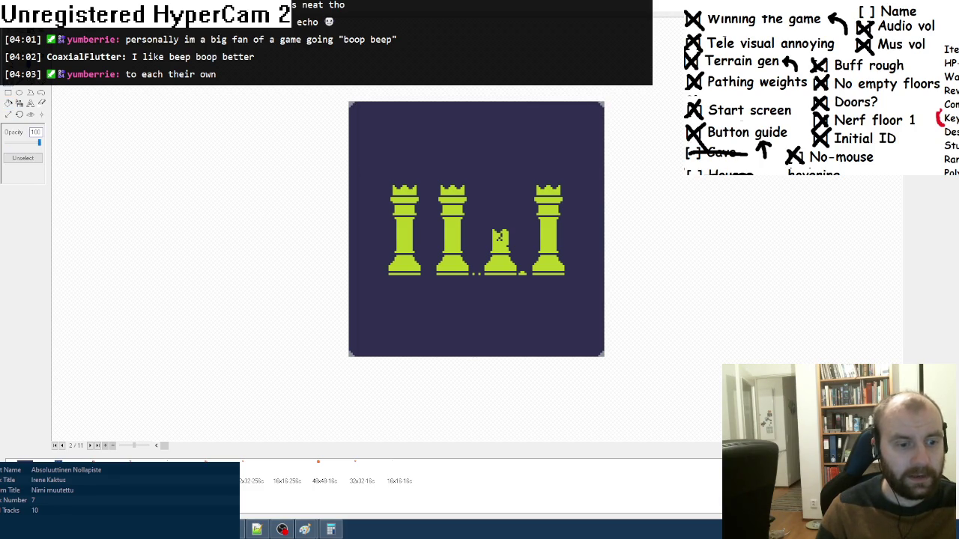
key(alt+Tab)
scroll(525, 247, up, 3)
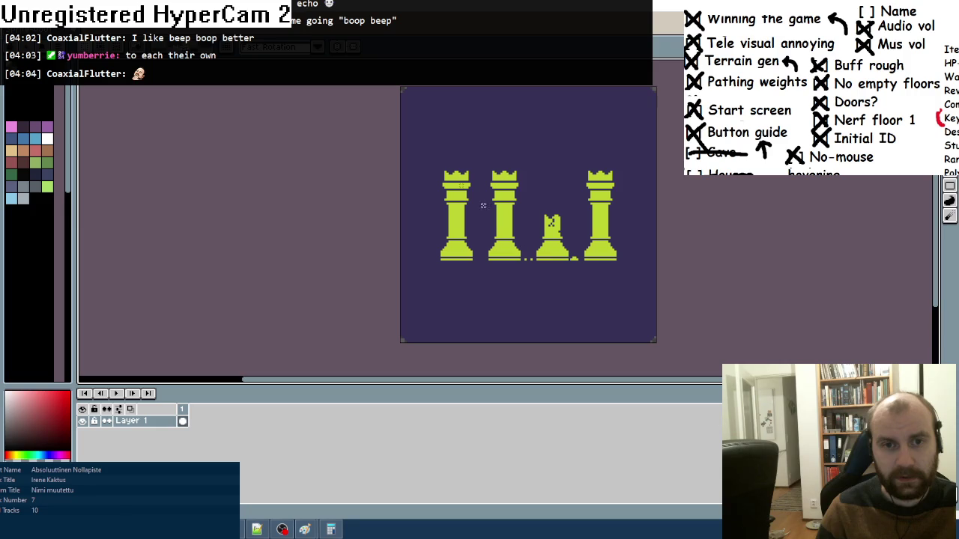
- Marquee-select the left two rooks, copy them, and deselect
mouse_move(407, 136)
mouse_down()
mouse_move(537, 268)
mouse_move(506, 232)
mouse_up()
drag(509, 197, 530, 231)
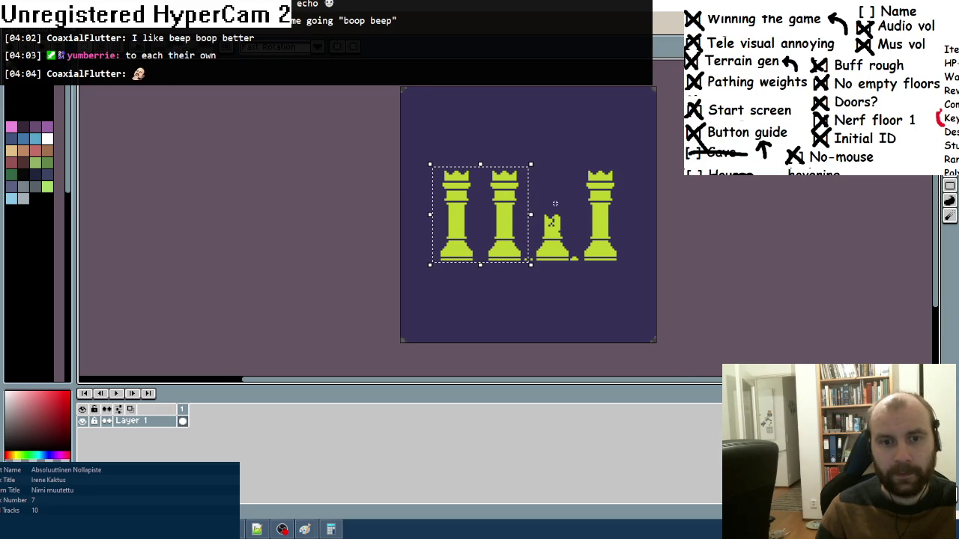
scroll(555, 202, up, 1)
click(444, 292)
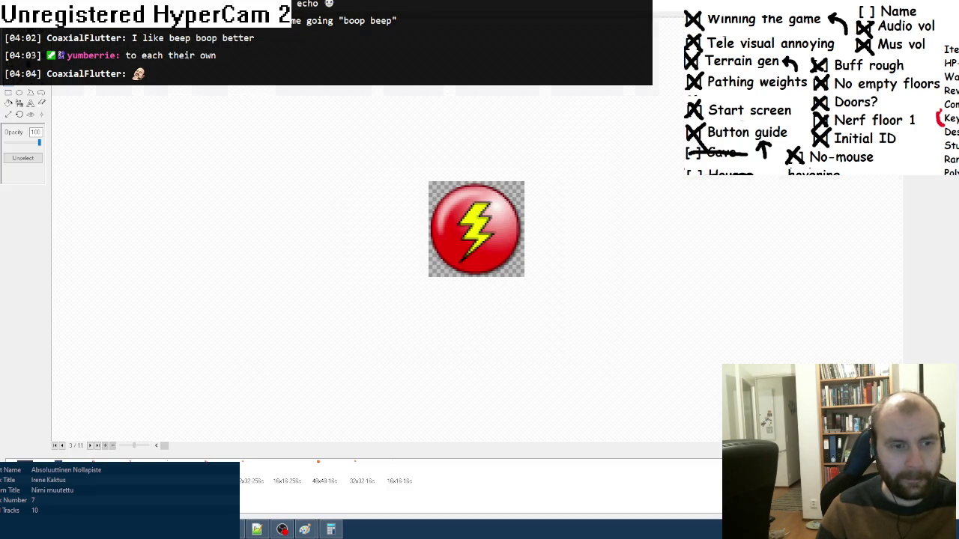
- Set the 48x48 icon 3 to Transp. Color and paste the two copied rooks in
key(Page_Down)
click(9, 114)
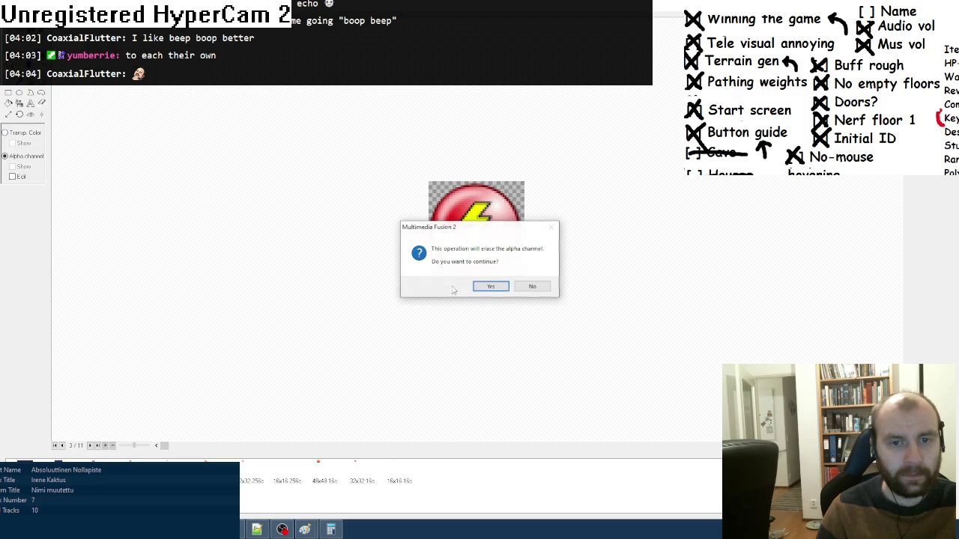
click(488, 285)
click(8, 91)
key(Delete)
key(ctrl+v)
click(546, 248)
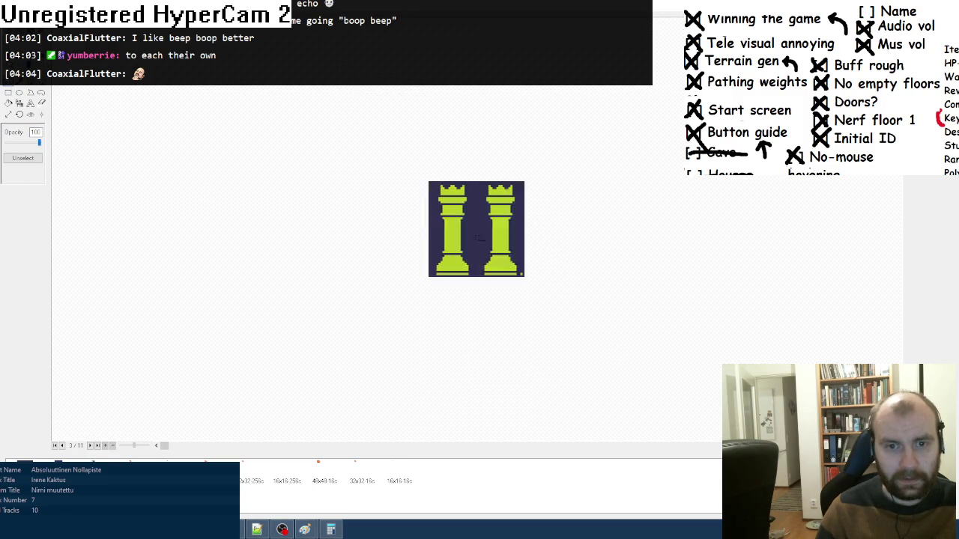
- Erase the two-rook icon's corner pixels with the pencil and compare the other icon sizes
scroll(509, 246, up, 2)
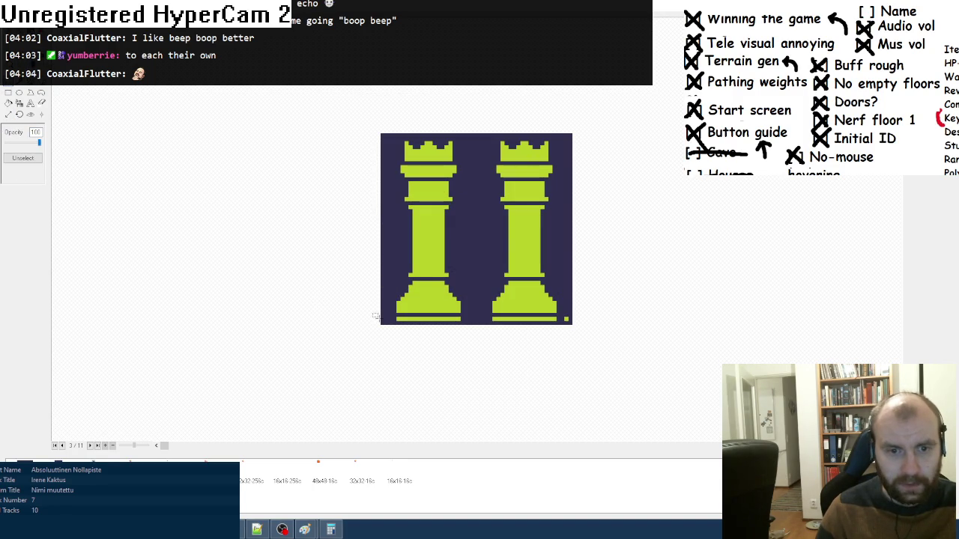
key(b)
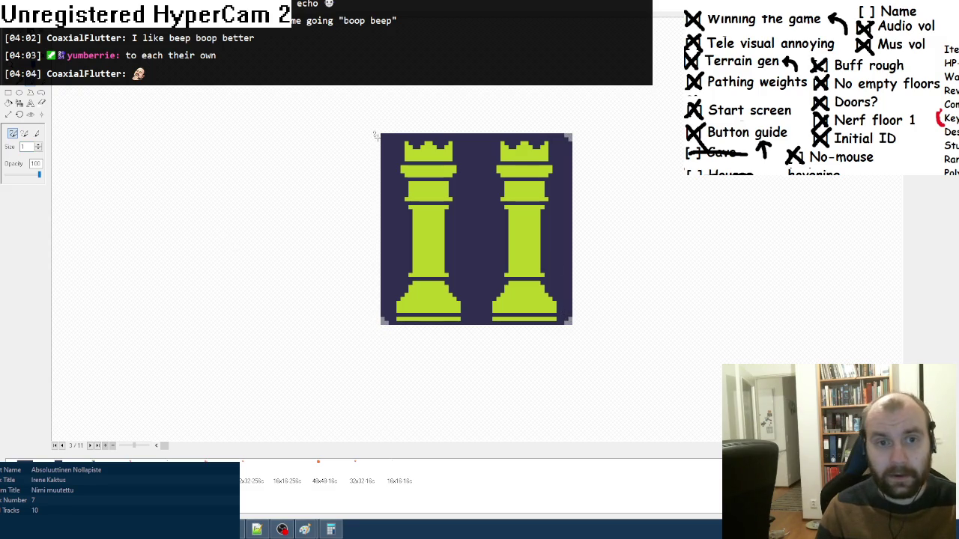
key(s)
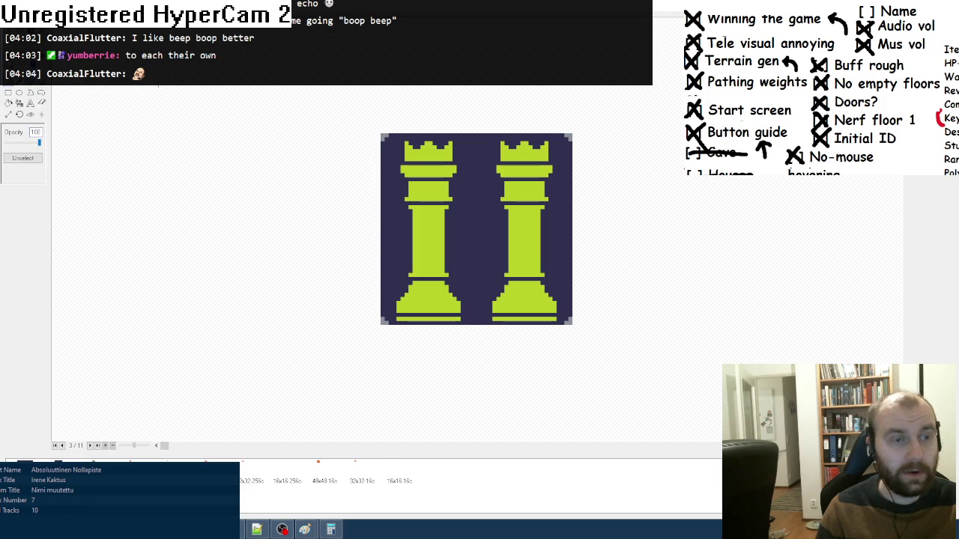
key(Right)
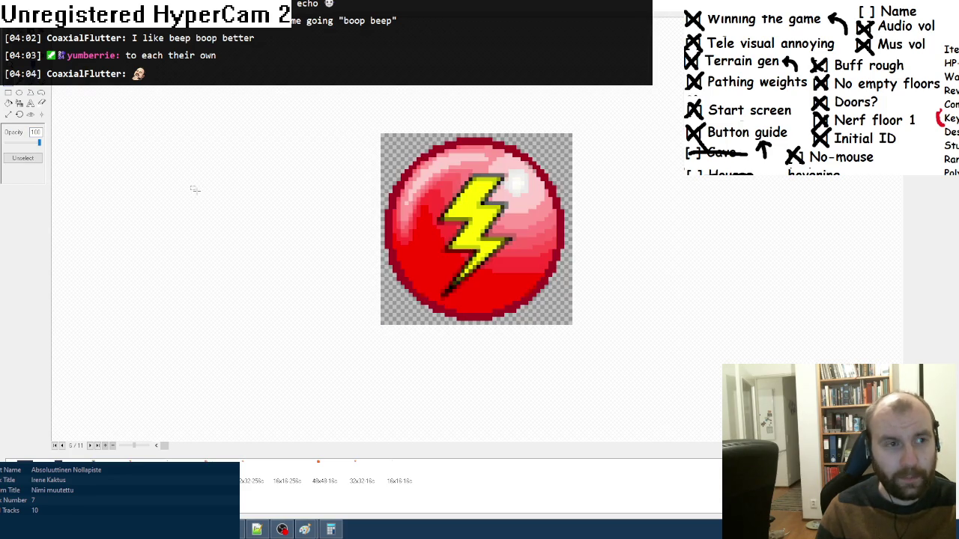
key(Right)
key(Right)
key(Left)
key(Left)
key(Left)
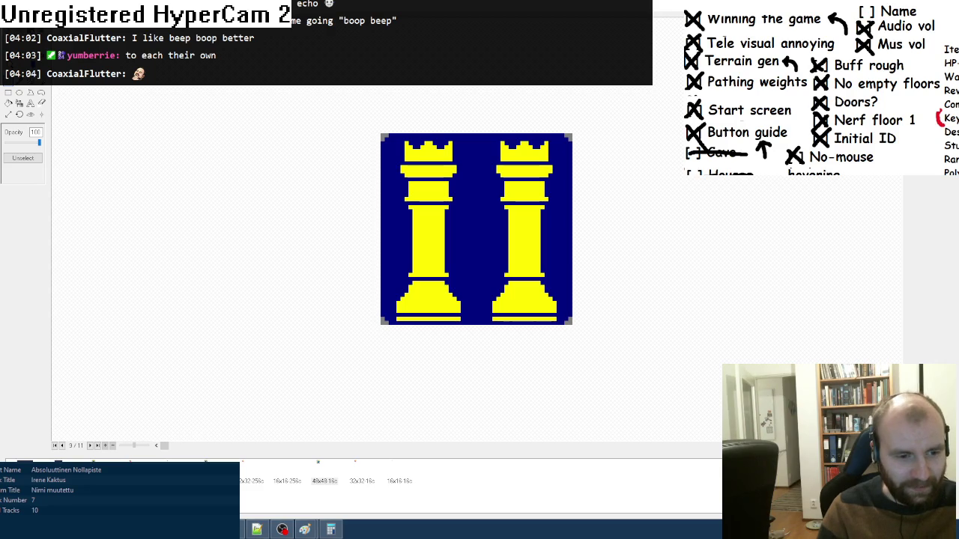
key(Right)
key(alt+Tab)
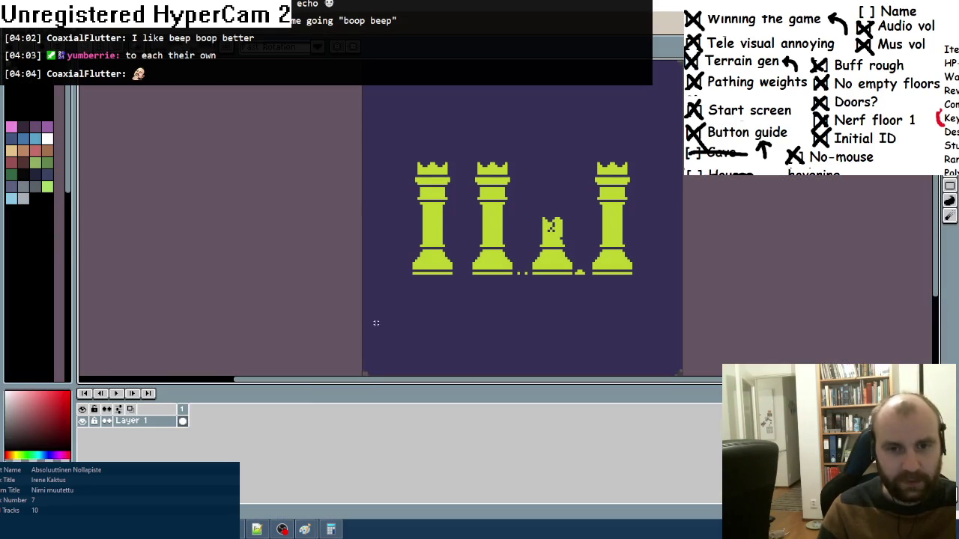
- Zoom in on the first rook and nudge its top, then restore it
key(alt+Tab)
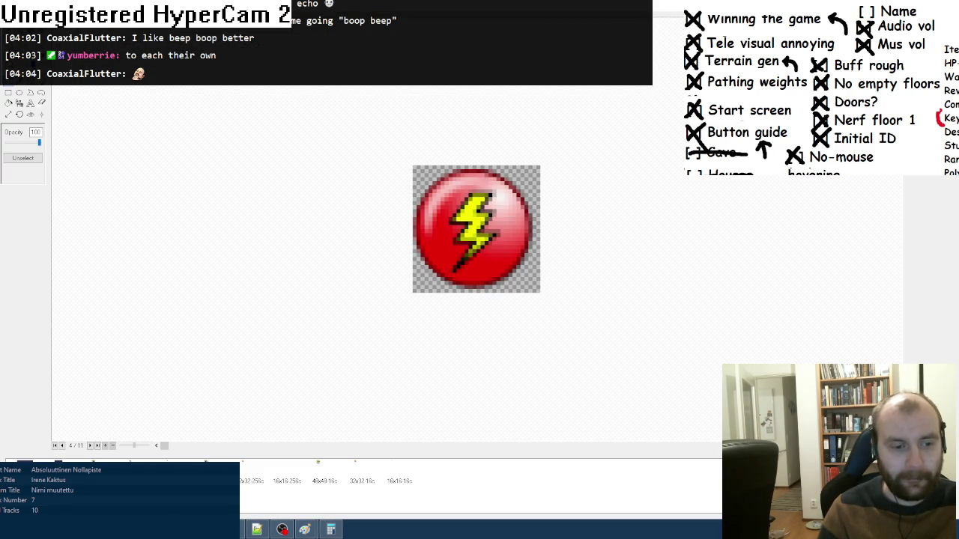
key(alt+Tab)
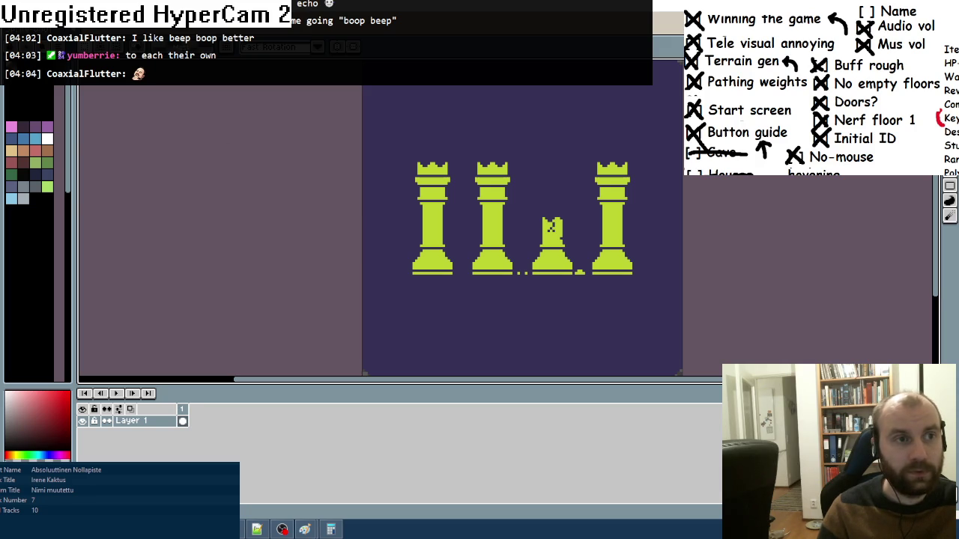
scroll(466, 169, up, 2)
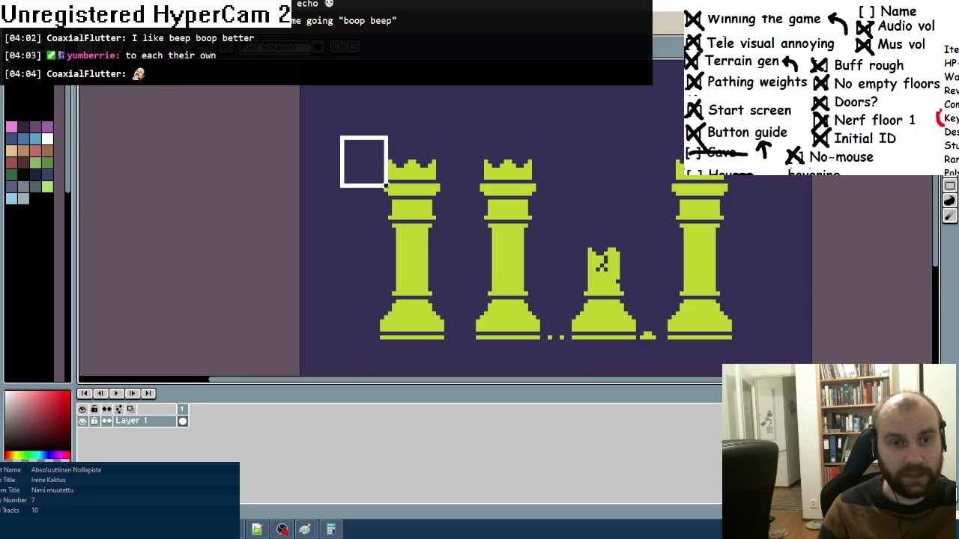
drag(403, 198, 470, 281)
mouse_move(450, 235)
mouse_down()
mouse_move(456, 252)
mouse_move(448, 234)
mouse_up()
click(546, 213)
- Copy the top of the leftmost rook and set Fusion's icon 4 to Transp. Color
drag(353, 146, 485, 268)
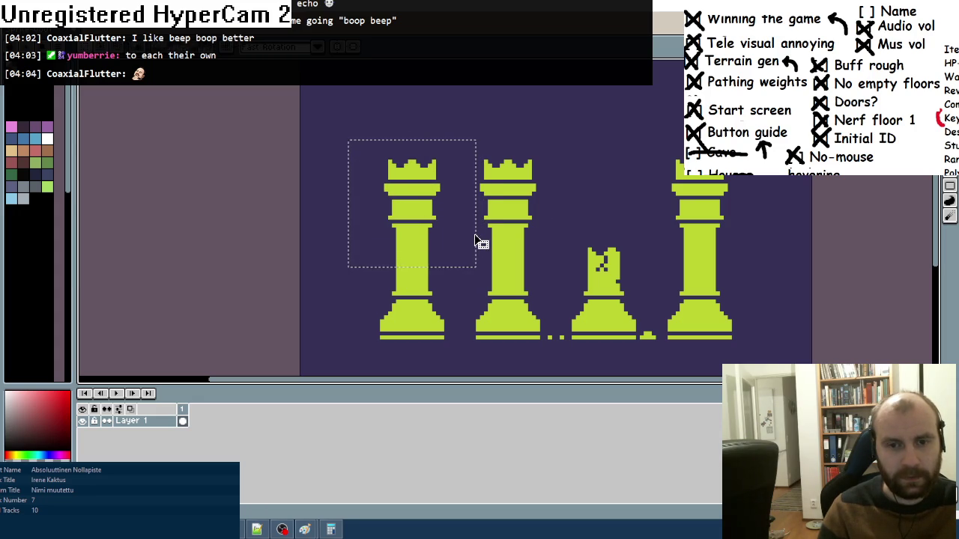
key(ctrl+t)
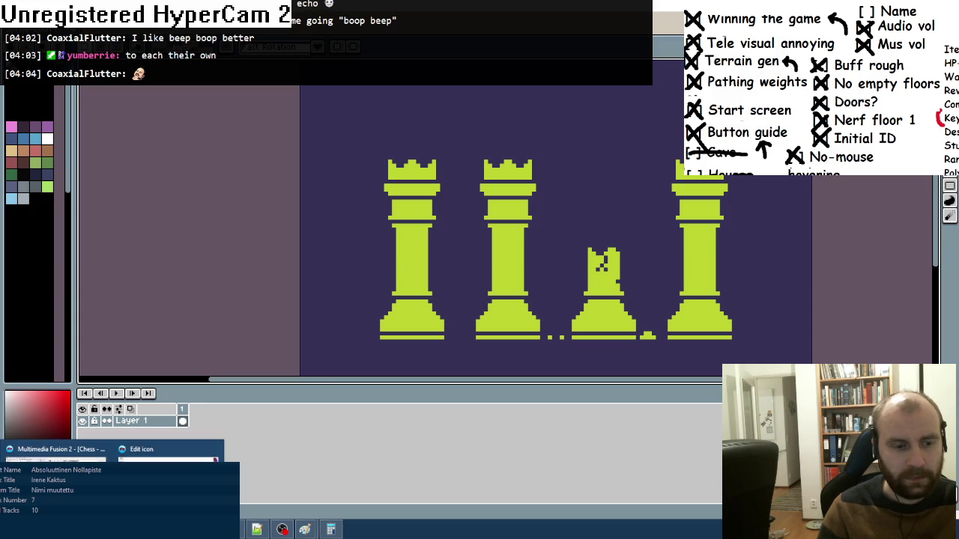
key(alt+Tab)
click(9, 112)
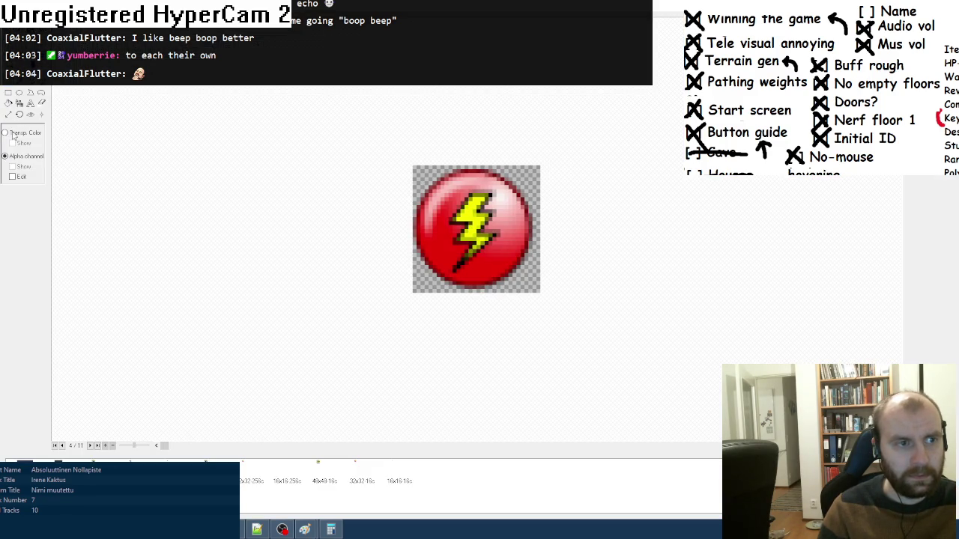
- Paste the single rook into the icon and make its bottom-left, top-left and top-right corners transparent
key(Return)
key(ctrl+v)
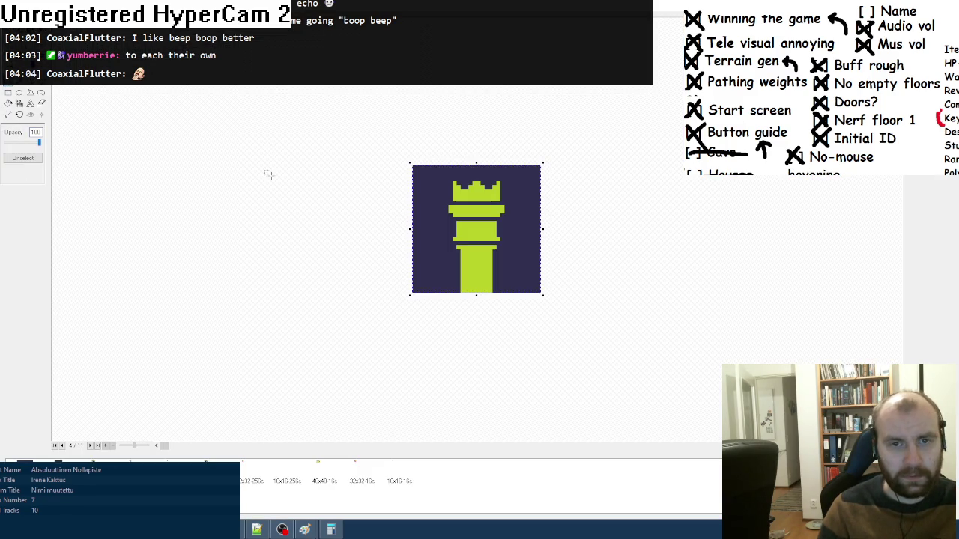
scroll(184, 200, up, 1)
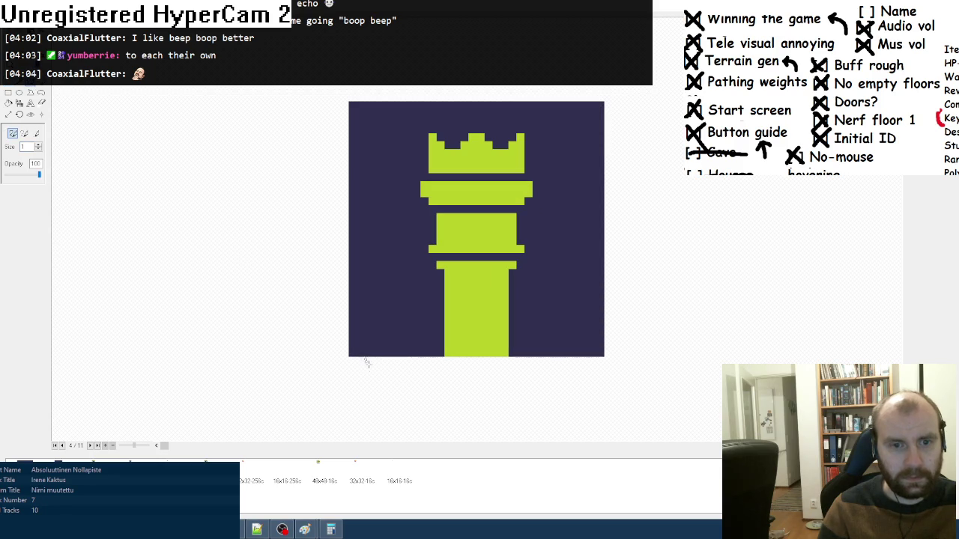
drag(349, 342, 359, 352)
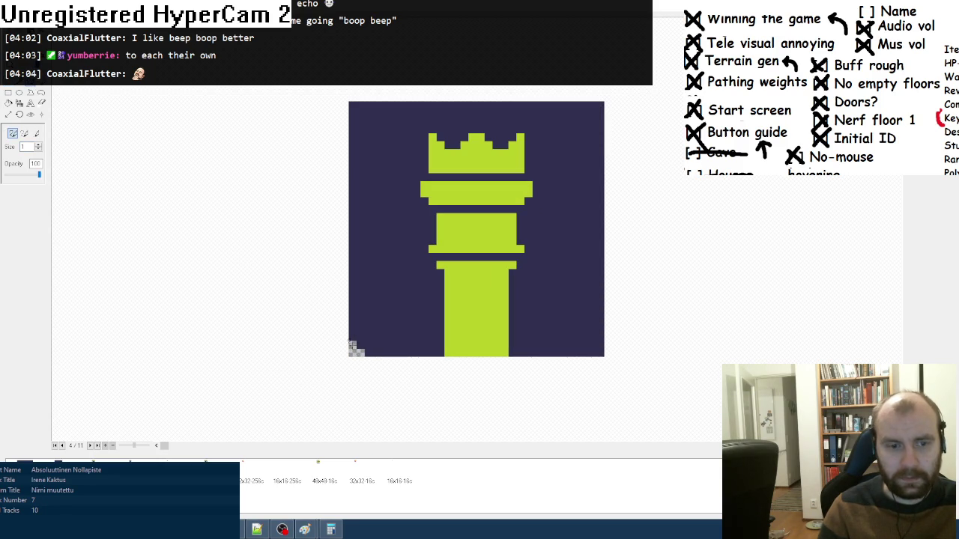
mouse_move(347, 104)
mouse_down()
mouse_move(356, 105)
mouse_move(349, 114)
mouse_up()
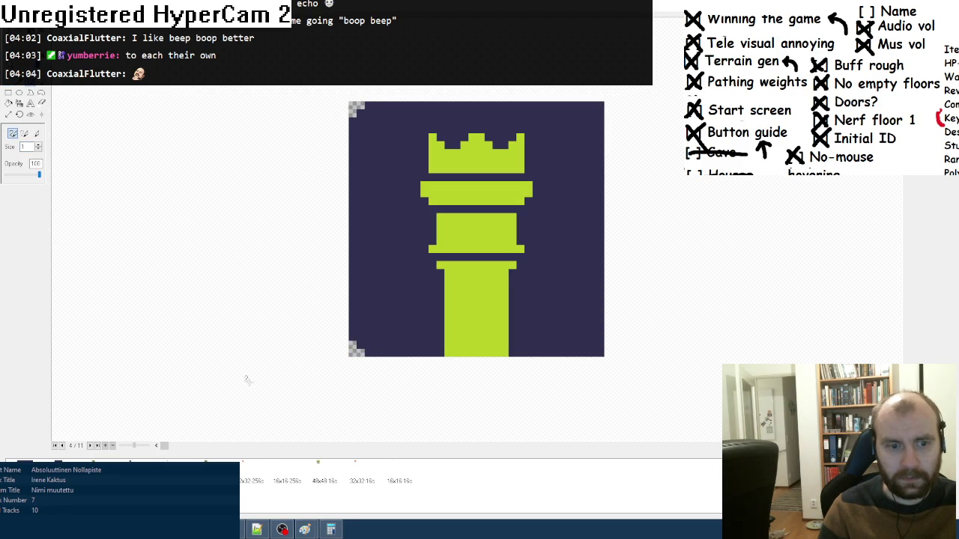
click(311, 477)
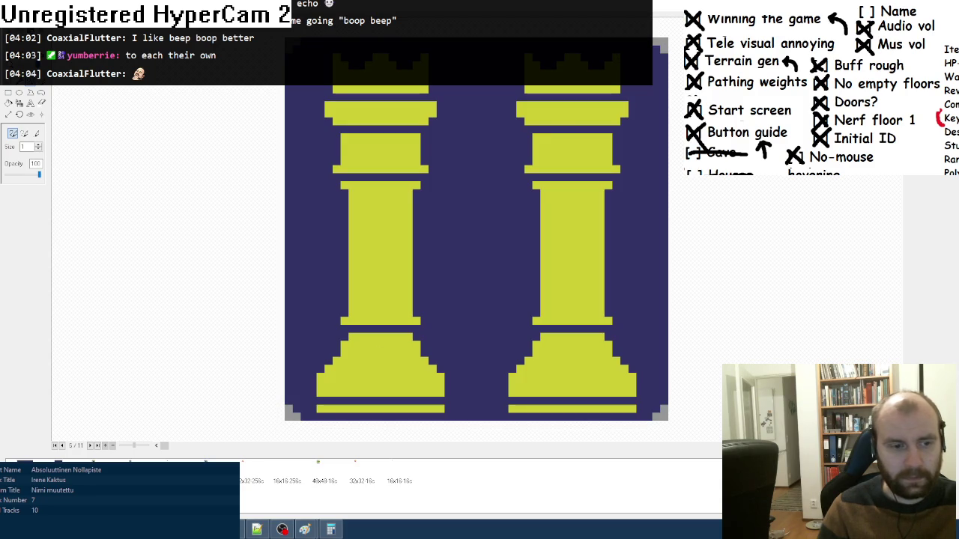
key(Left)
drag(592, 102, 597, 109)
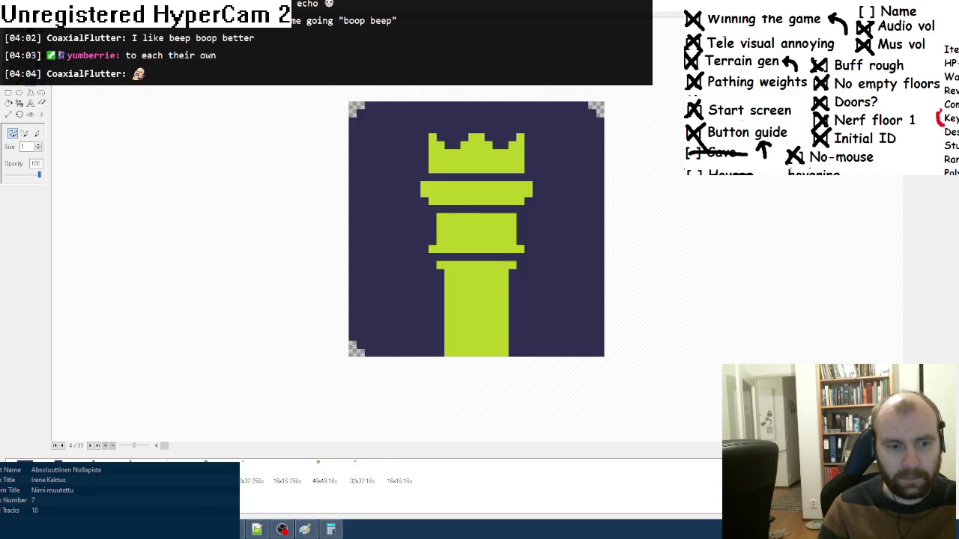
- Fill the bottom-left, bottom-right and top-right corners of the two-rook icon size with transparency
key(Right)
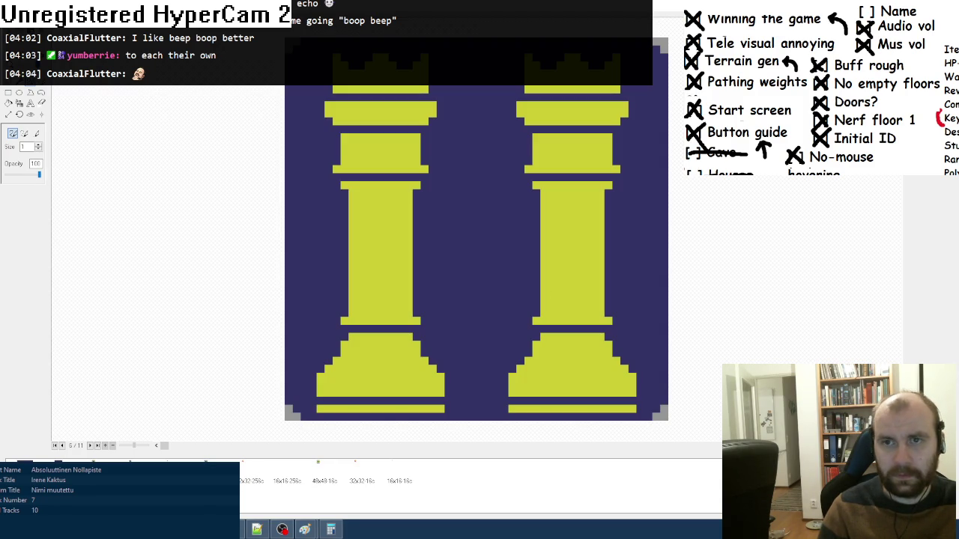
click(8, 102)
click(292, 408)
key(ctrl+z)
click(294, 413)
click(662, 412)
click(659, 45)
- Make the 48x48 16-colour icon corners transparent and finish the single-rook icon's bottom-right staircase
click(324, 481)
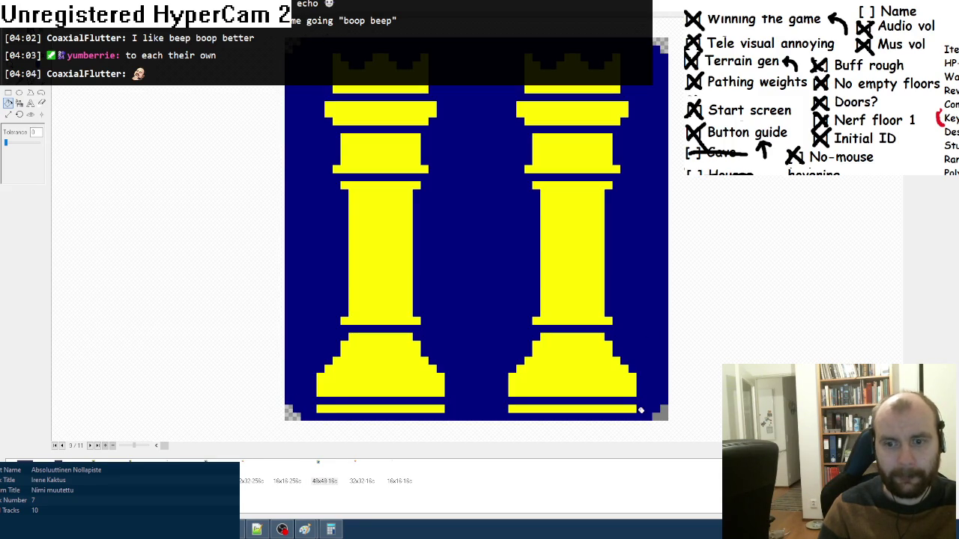
click(663, 415)
key(ctrl+z)
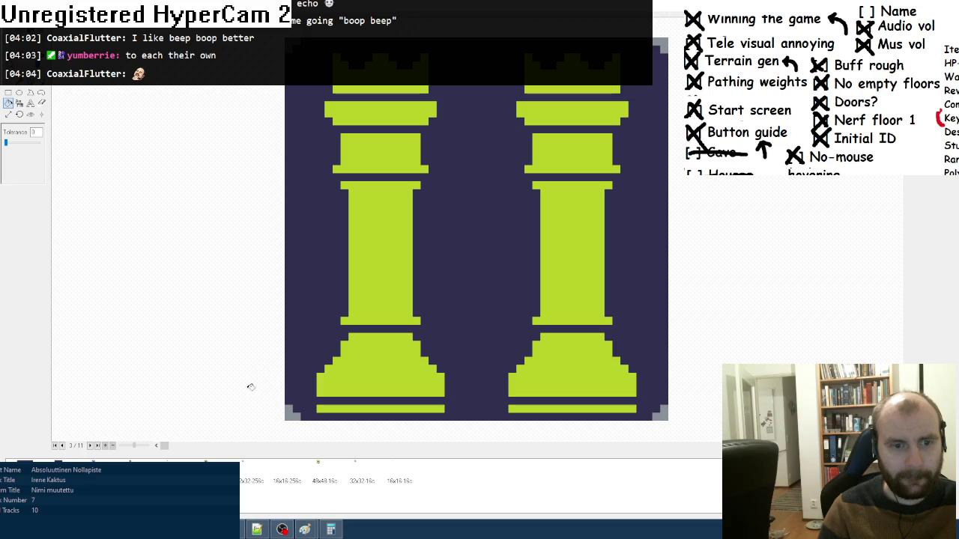
click(293, 414)
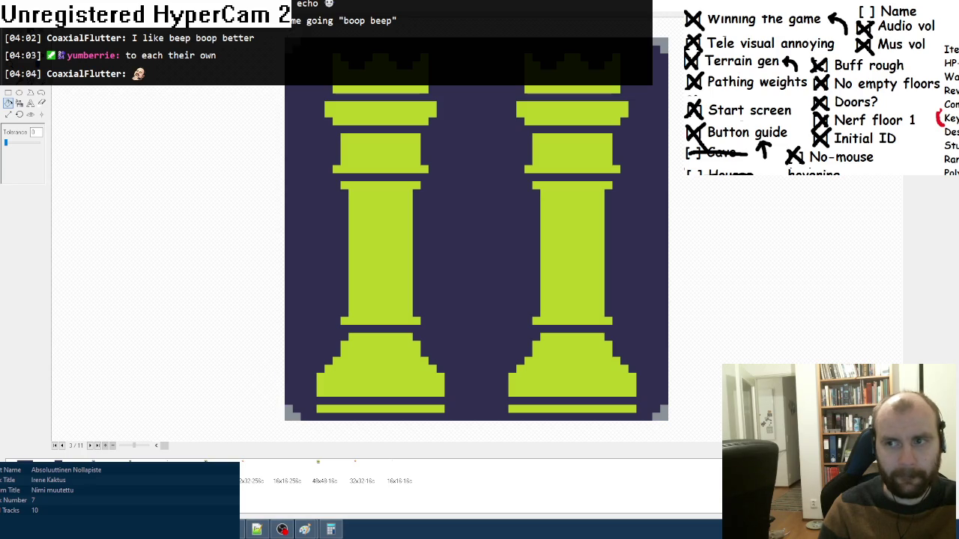
click(288, 413)
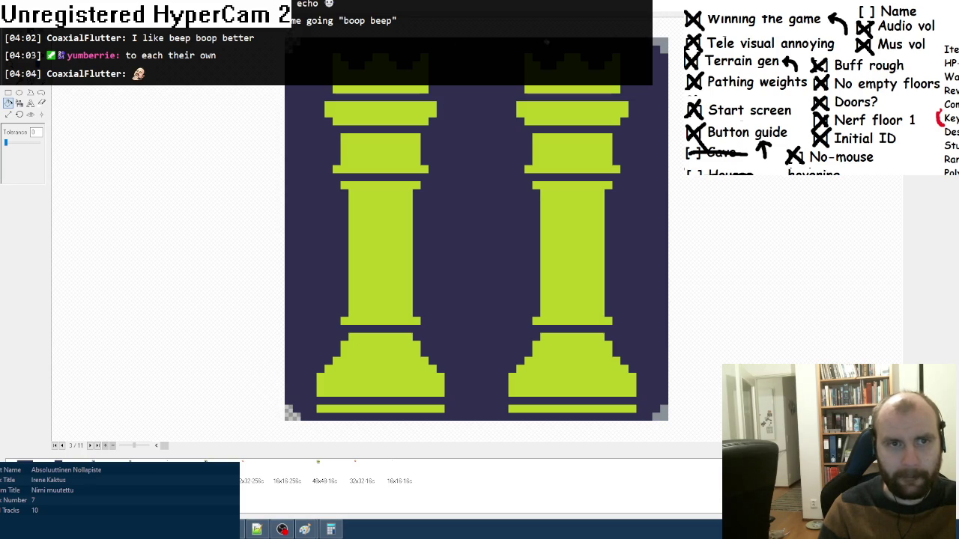
click(659, 45)
click(657, 414)
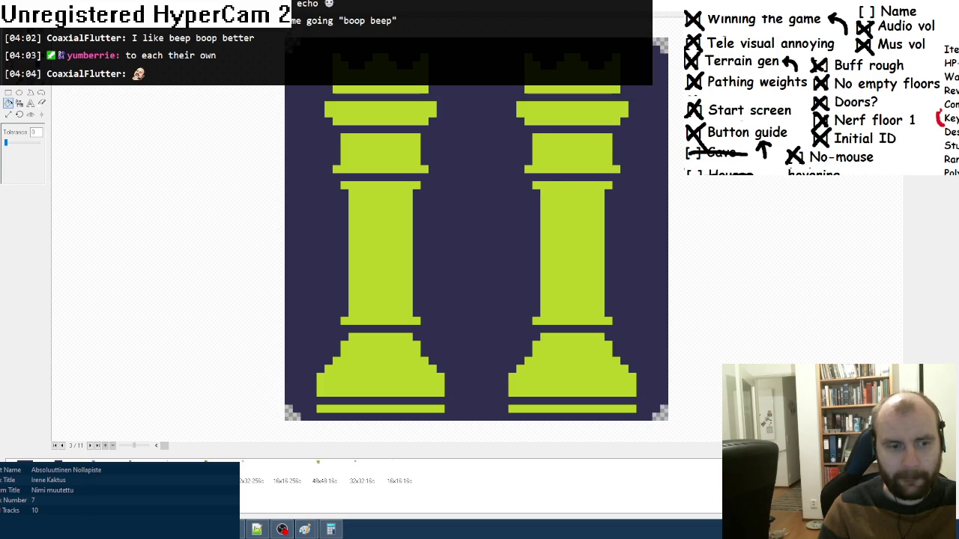
key(Page_Down)
key(p)
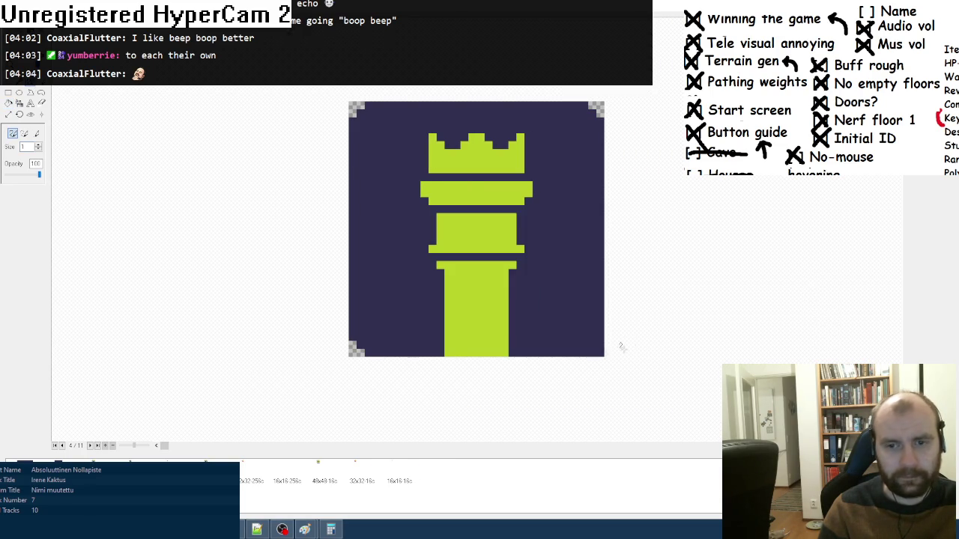
click(599, 344)
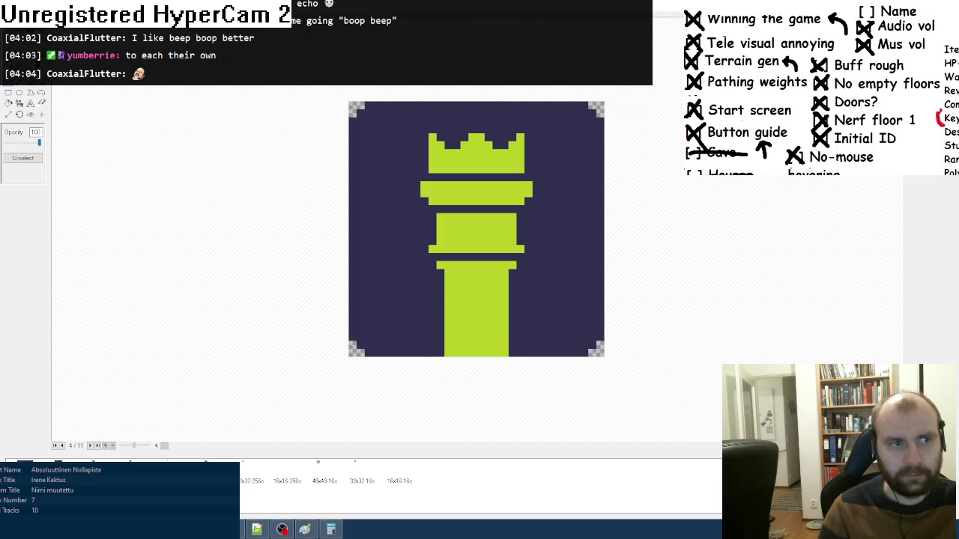
- Paste the rook into the 32x32 256-colour and 32x32 16-colour icon sizes
click(251, 483)
key(ctrl+v)
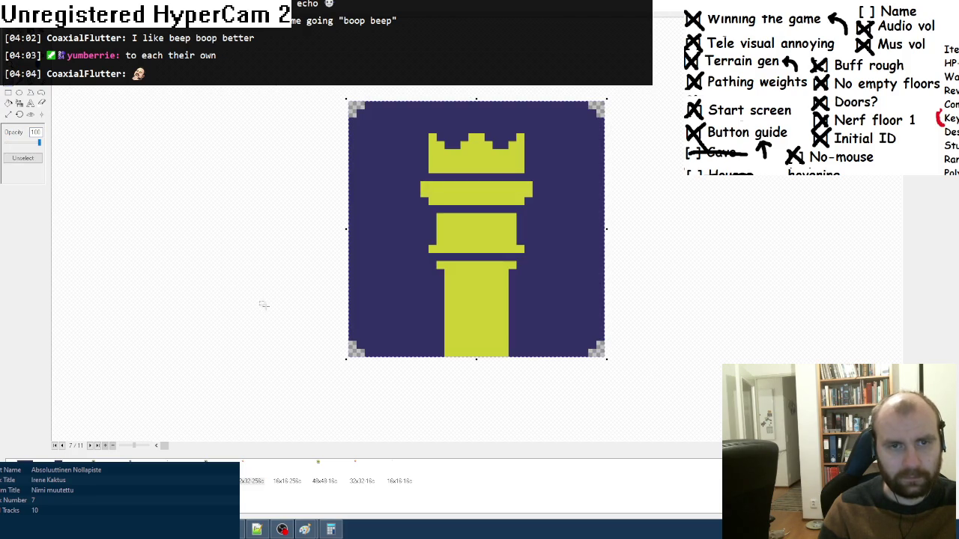
click(362, 481)
key(ctrl+v)
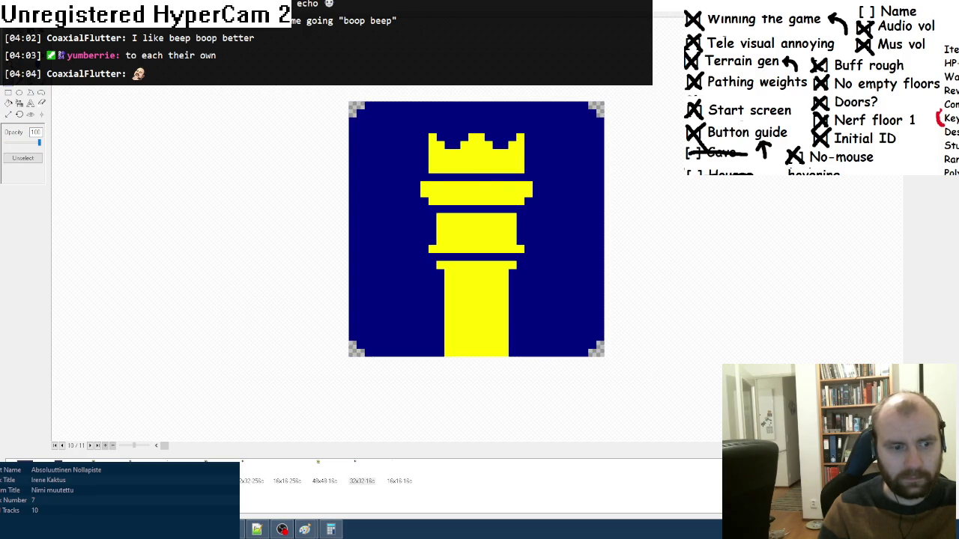
key(alt+Tab)
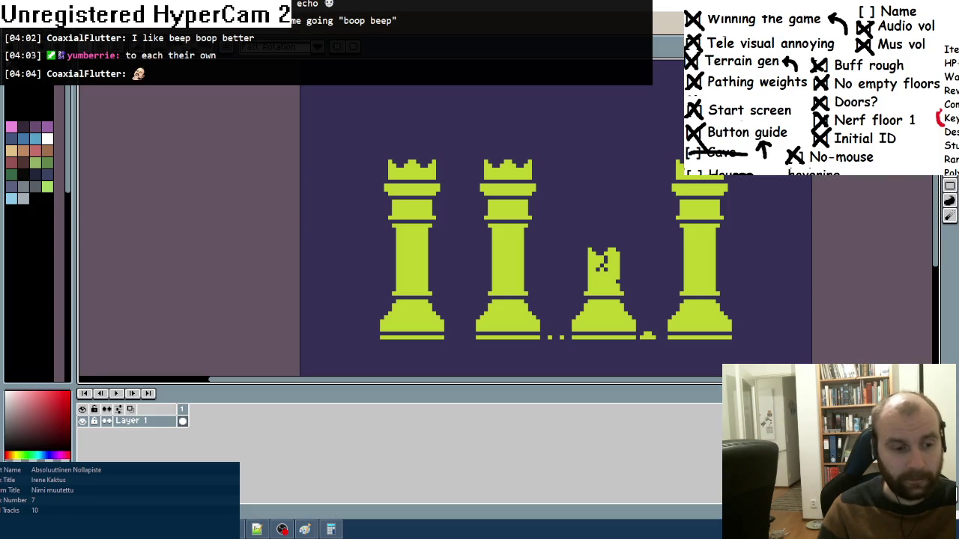
- Open the recent interface-graphics sprite and copy its small grey rook
key(alt+f)
key(r)
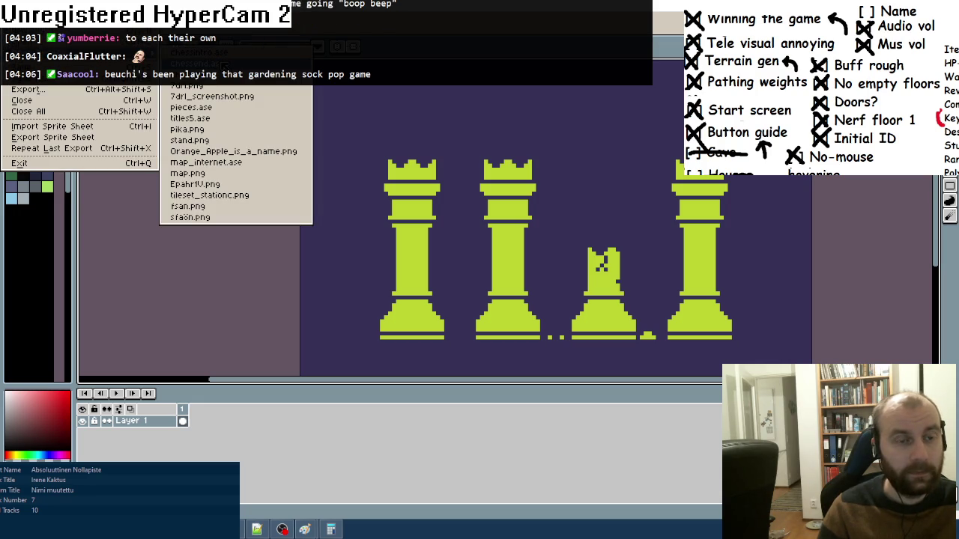
key(Return)
scroll(488, 207, up, 3)
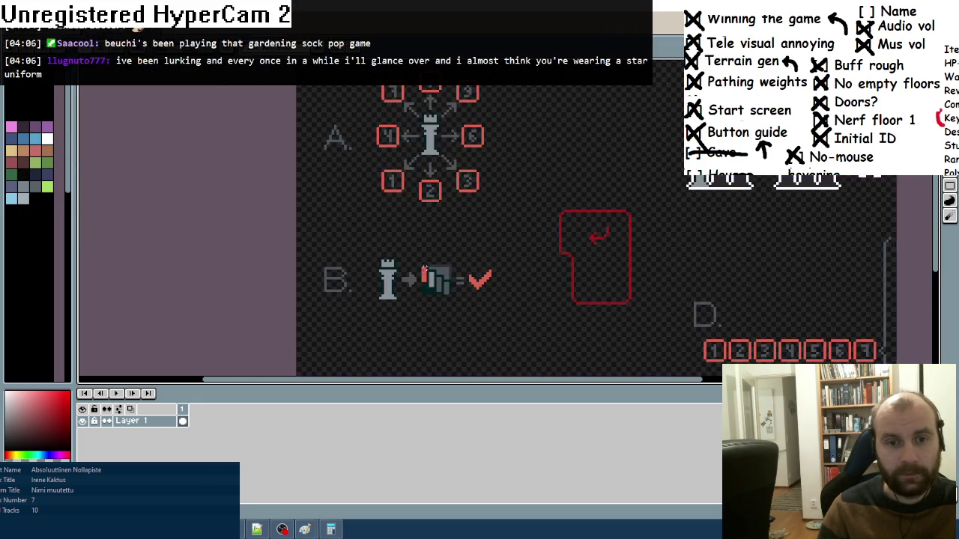
scroll(445, 253, up, 2)
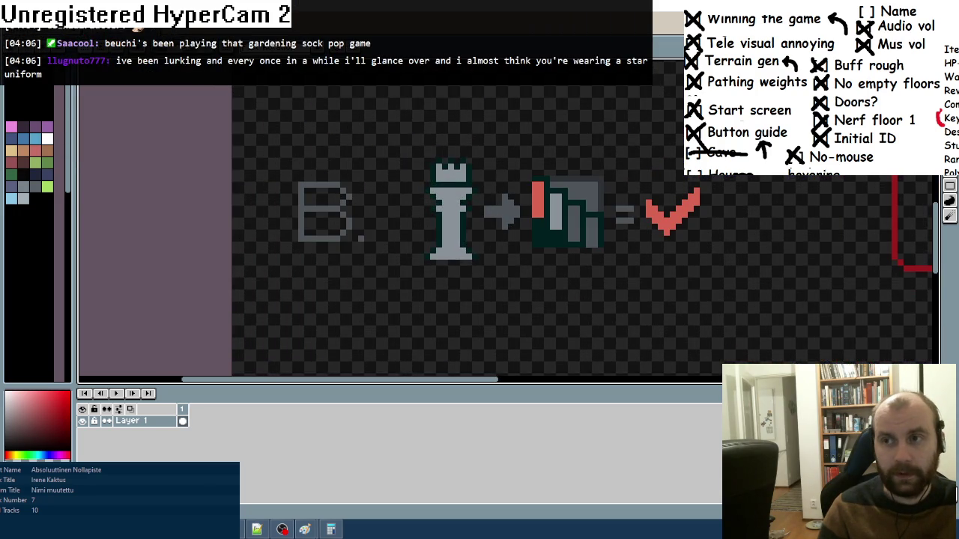
drag(408, 142, 479, 298)
click(402, 150)
drag(411, 145, 481, 298)
key(ctrl+d)
- Paste the small rook into the rook drawing, placed above the big rooks
key(ctrl+Tab)
scroll(507, 176, down, 2)
scroll(462, 185, up, 2)
key(ctrl+v)
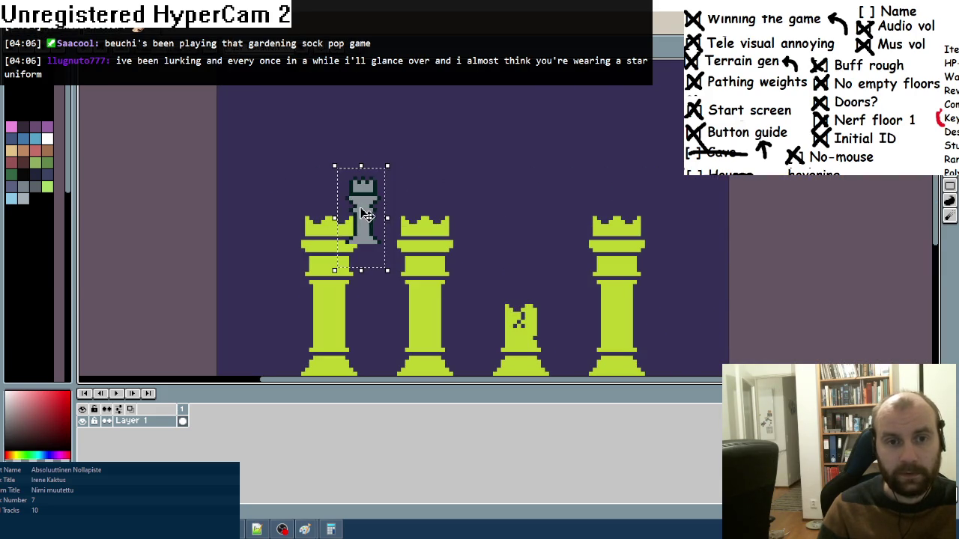
drag(358, 206, 470, 143)
click(295, 134)
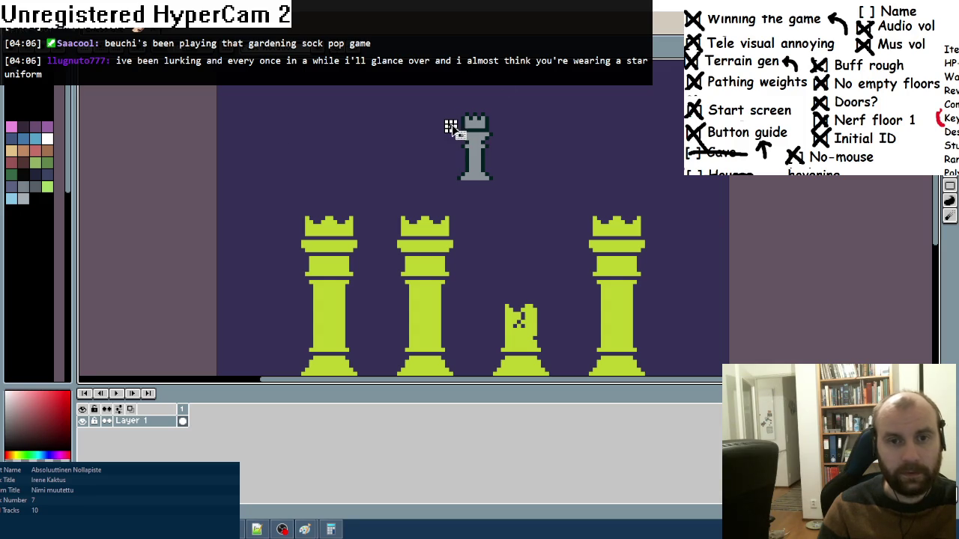
key(alt+Tab)
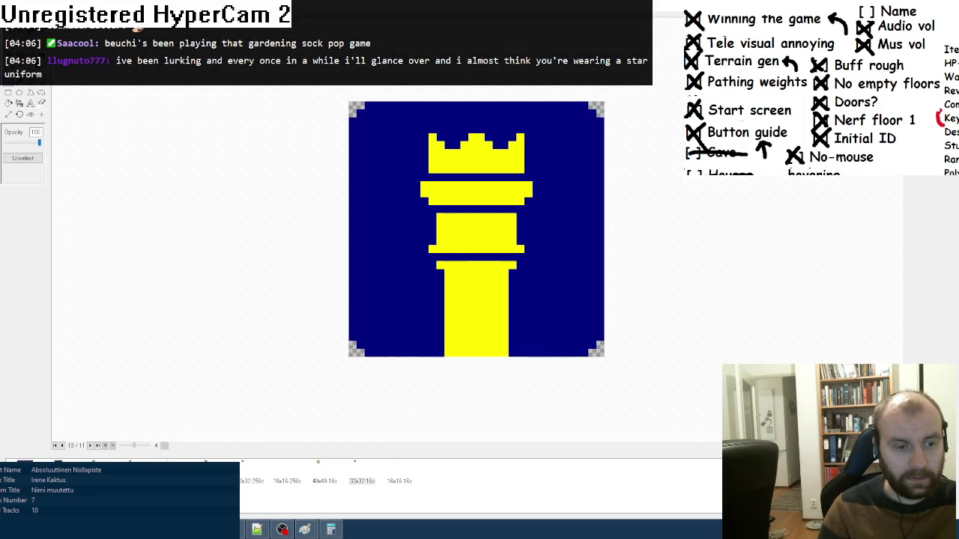
key(alt+Tab)
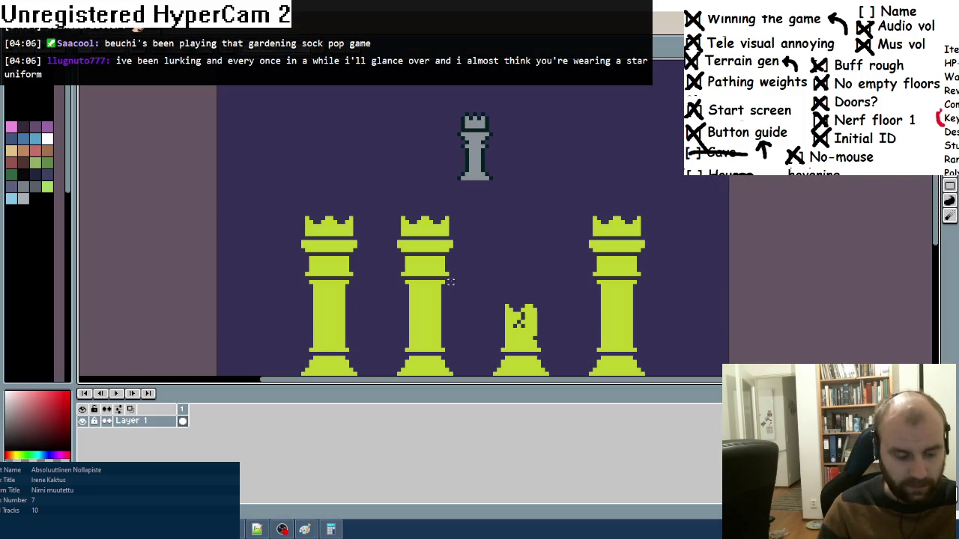
- Recolour the small rook lime and select a square around it on the purple background
scroll(485, 163, up, 1)
click(451, 155)
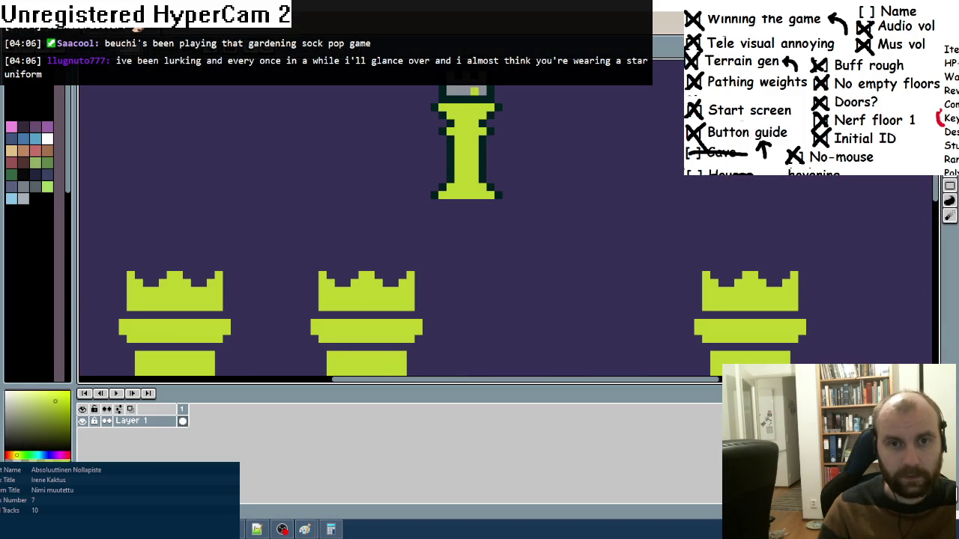
click(466, 90)
alt+click(444, 156)
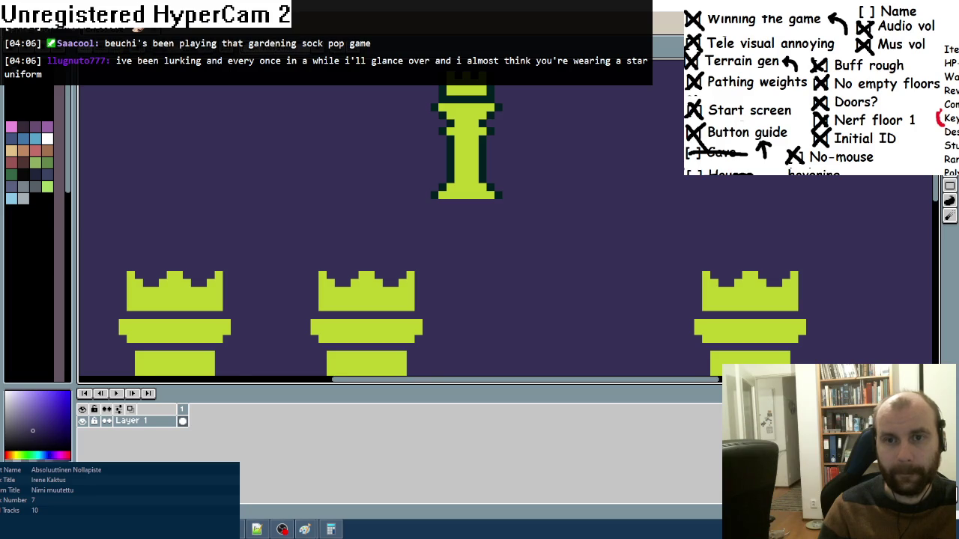
scroll(622, 215, up, 3)
mouse_move(310, 150)
mouse_down()
mouse_move(424, 271)
mouse_move(537, 268)
mouse_up()
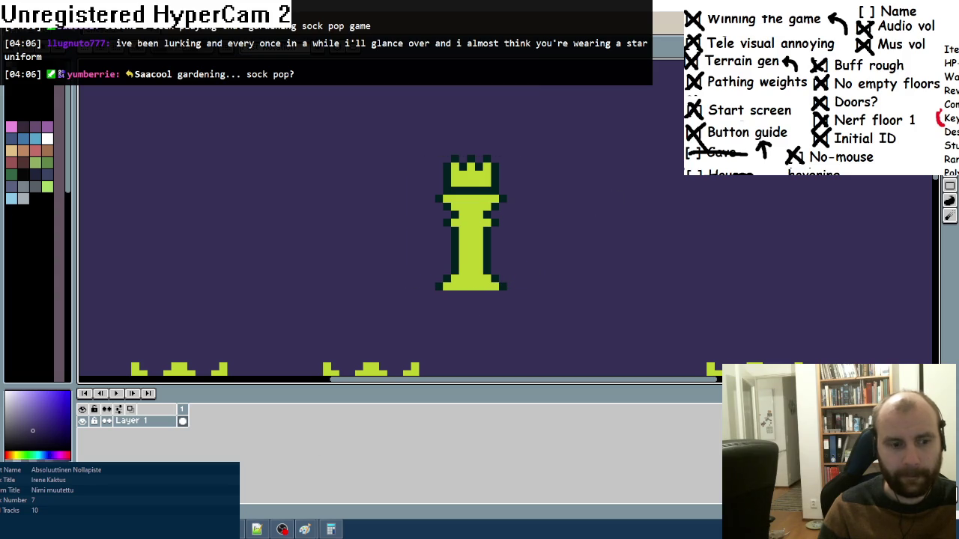
click(304, 529)
- Remove the lightning-orb image's alpha channel, clear it, and paste in the small lime rook
key(Page_Up)
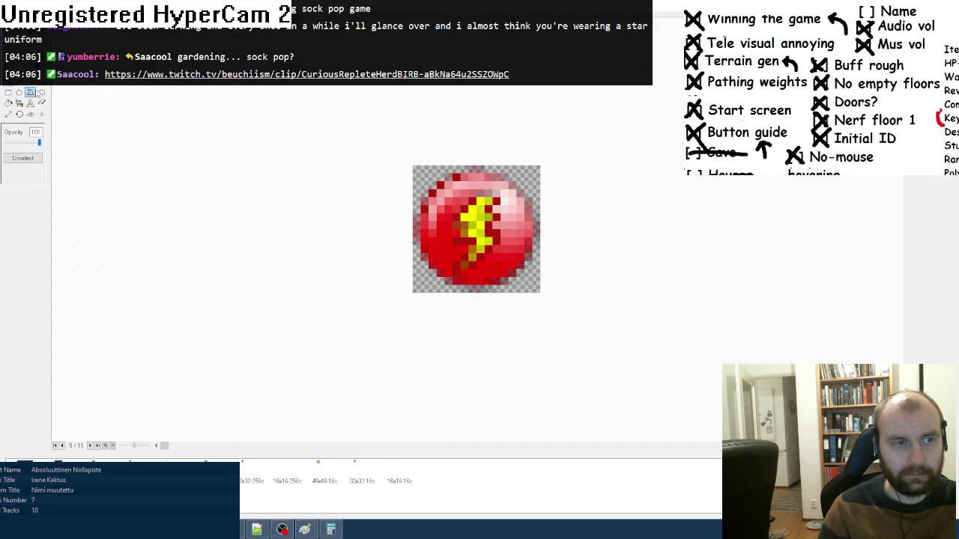
click(21, 134)
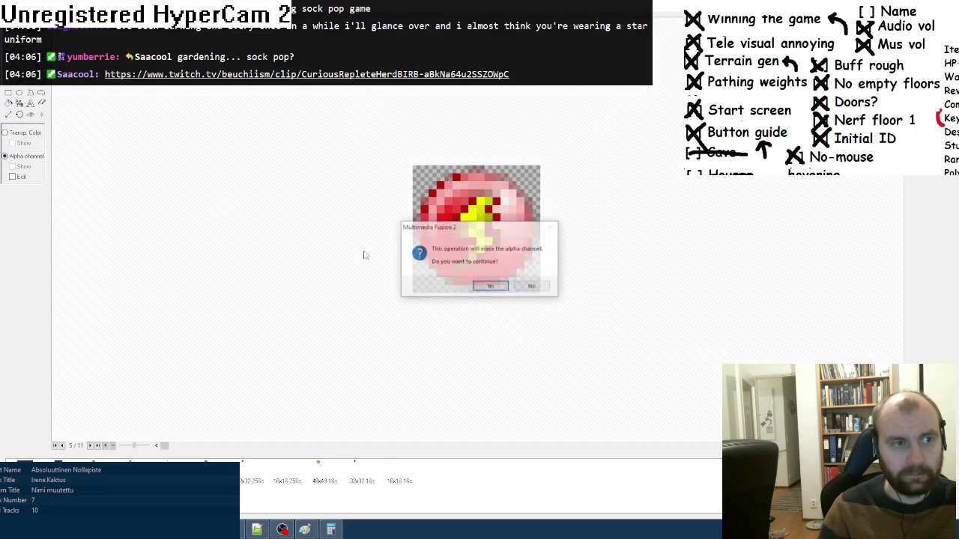
click(489, 284)
key(ctrl+a)
key(Delete)
key(ctrl+v)
click(614, 250)
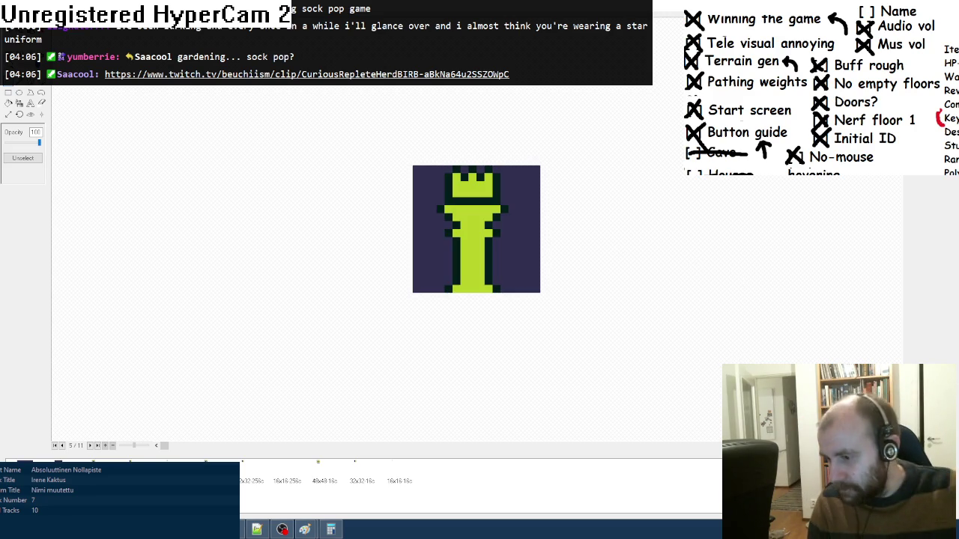
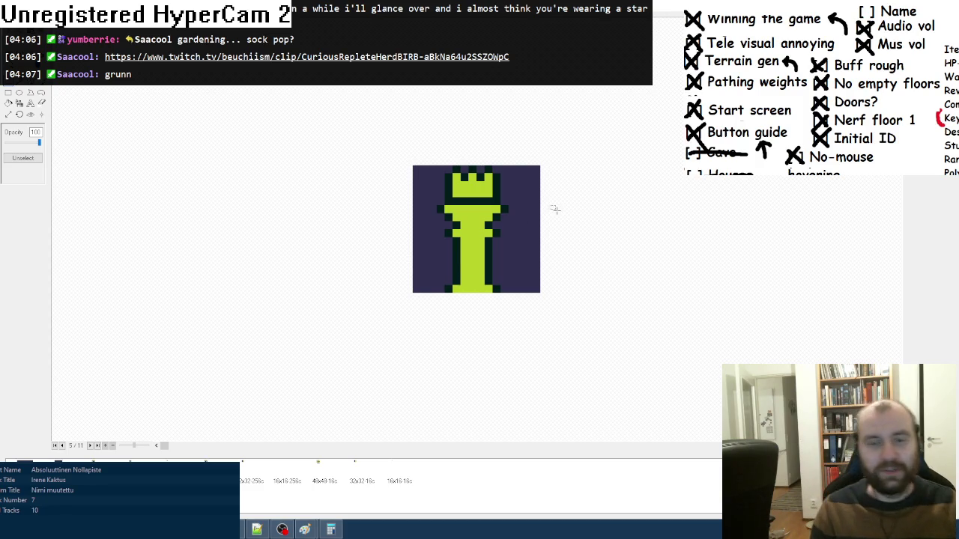
- Page through the rook icon's size variants to the 16x16 16-colour image
click(19, 92)
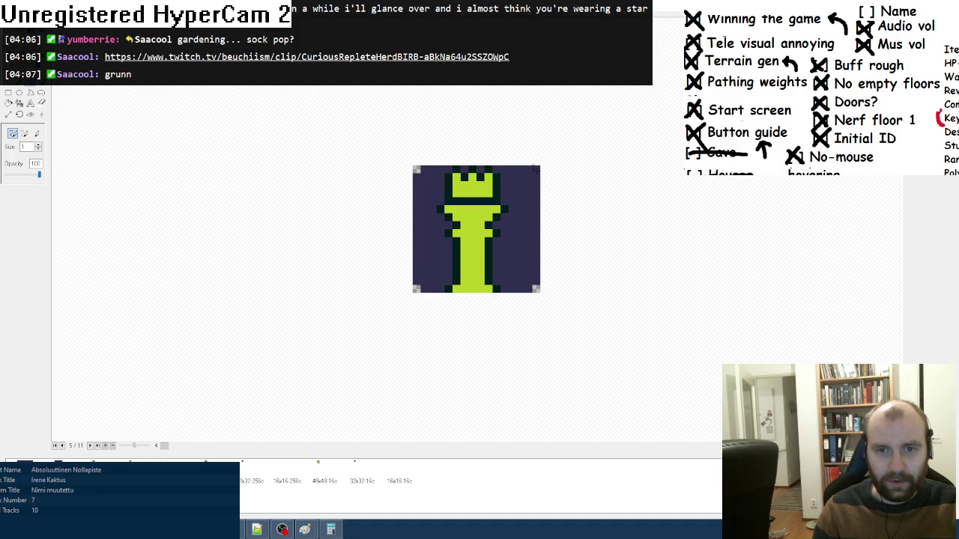
key(ctrl+a)
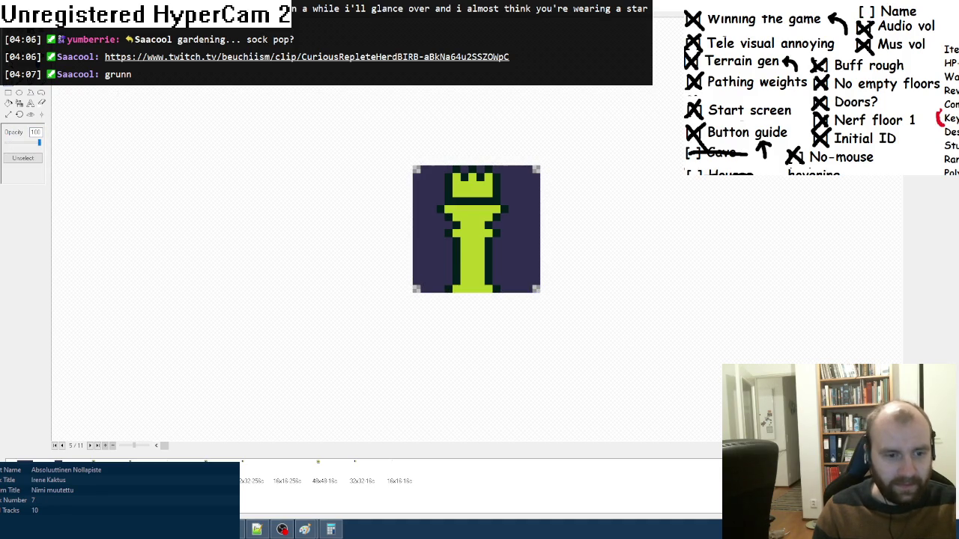
key(Left)
key(Left)
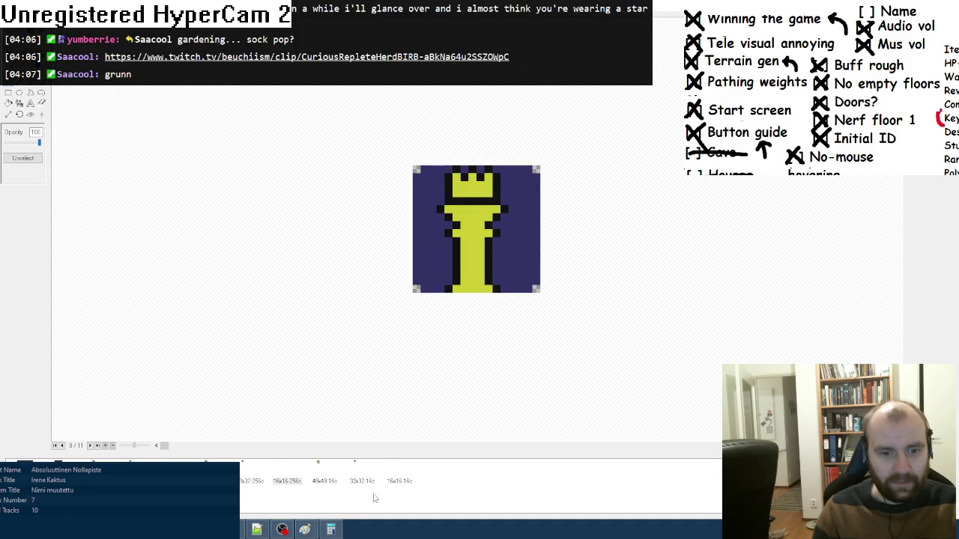
key(End)
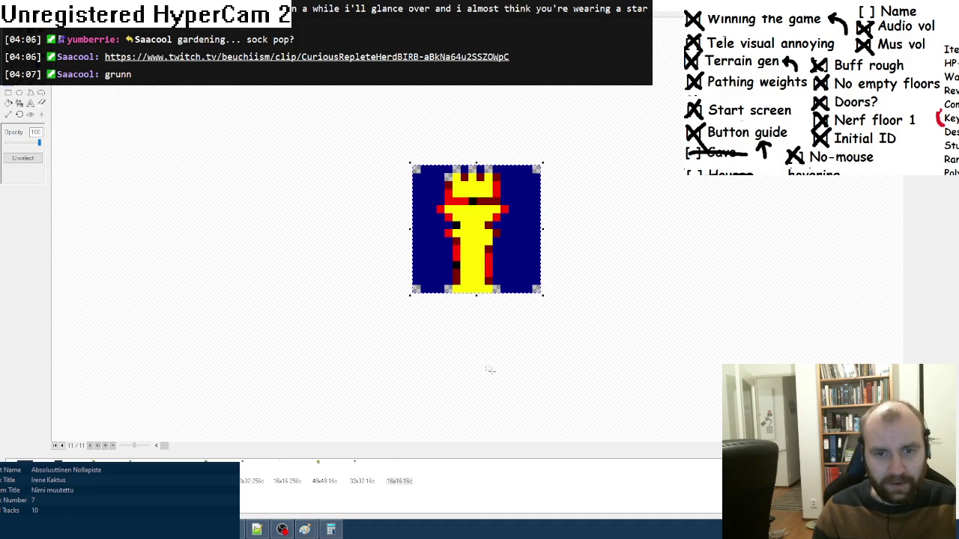
- Clear the 16x16 rook icon image, undo to restore it, and close the icon editor
key(b)
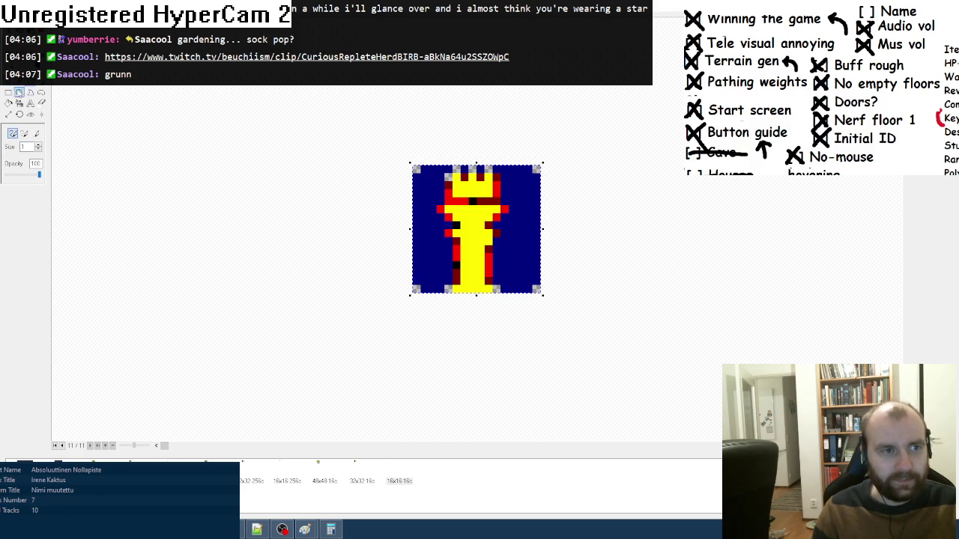
key(s)
key(Delete)
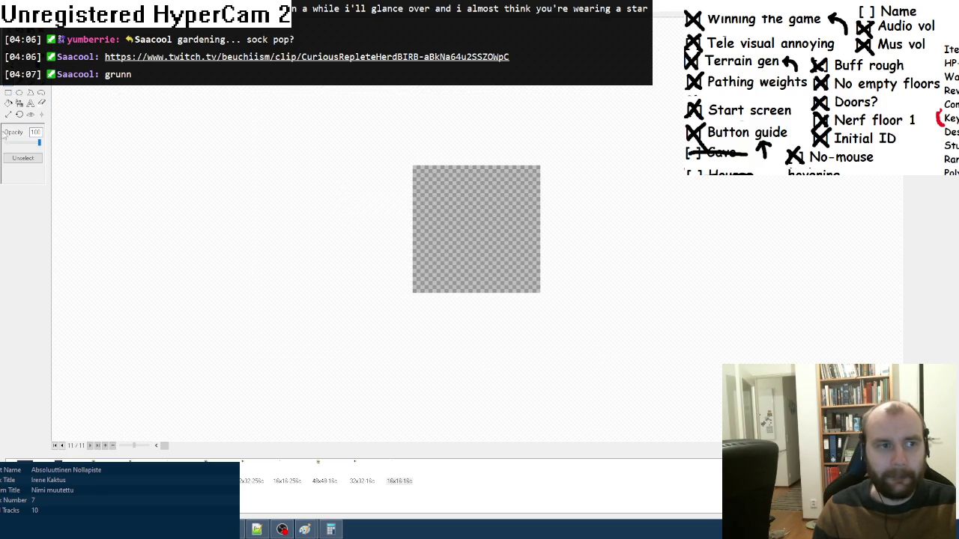
key(ctrl+z)
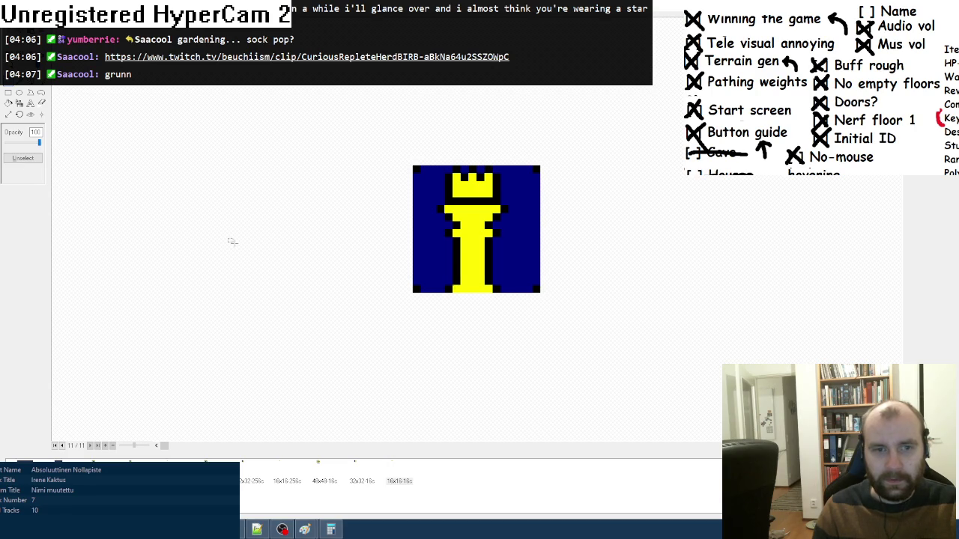
key(w)
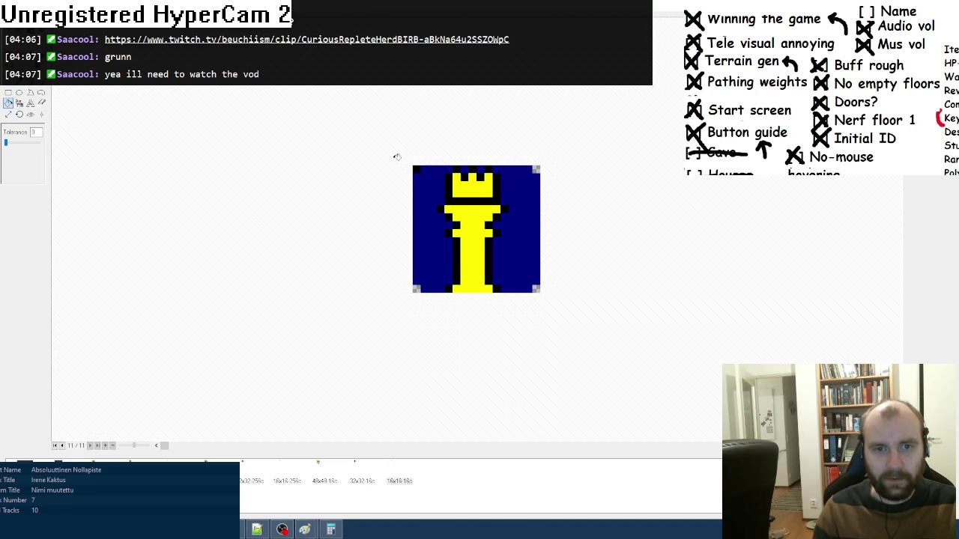
key(Escape)
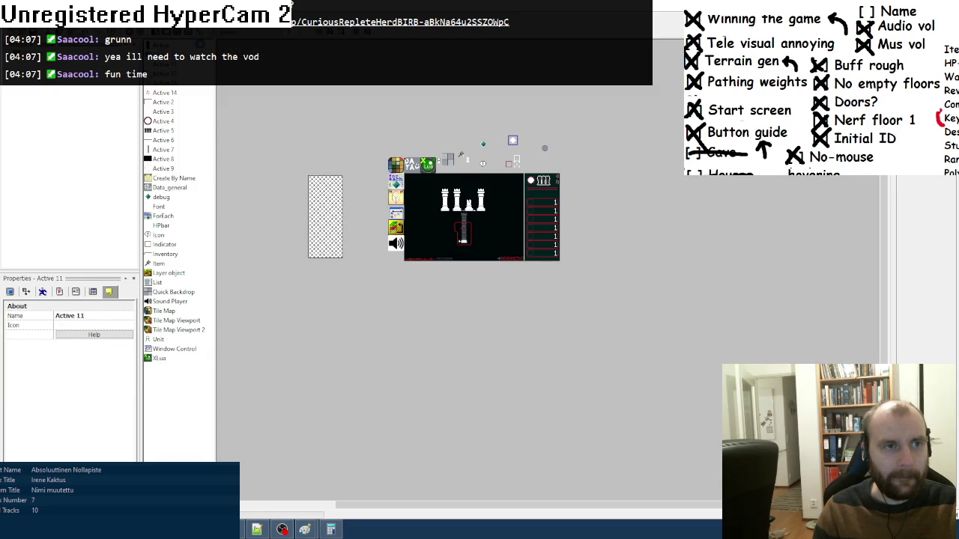
- Test-run the Chess game, then delete the unwanted event from the event list
key(F8)
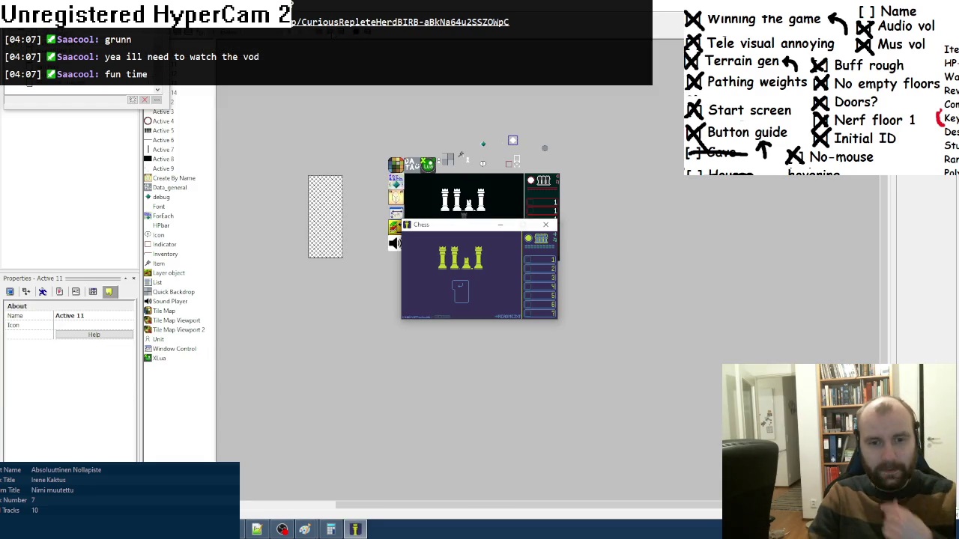
click(552, 225)
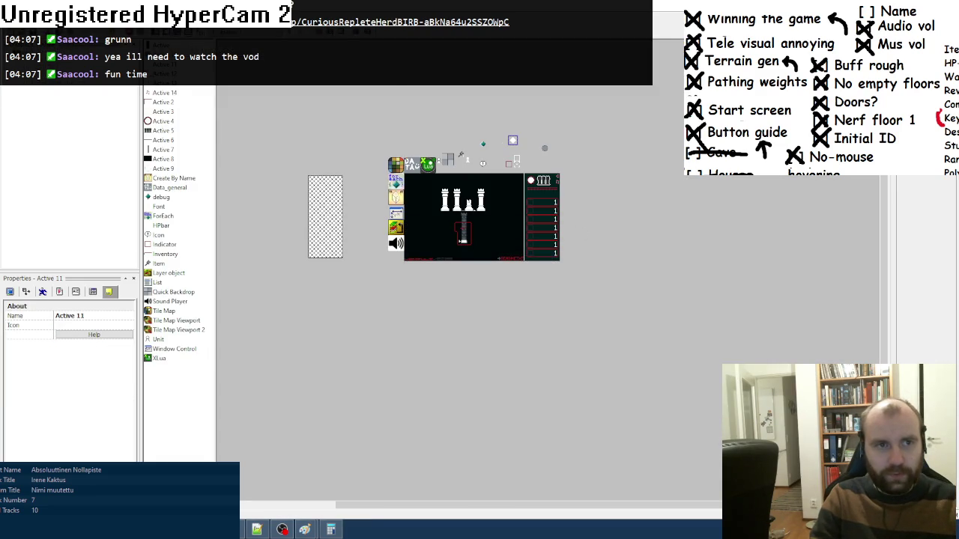
key(ctrl+e)
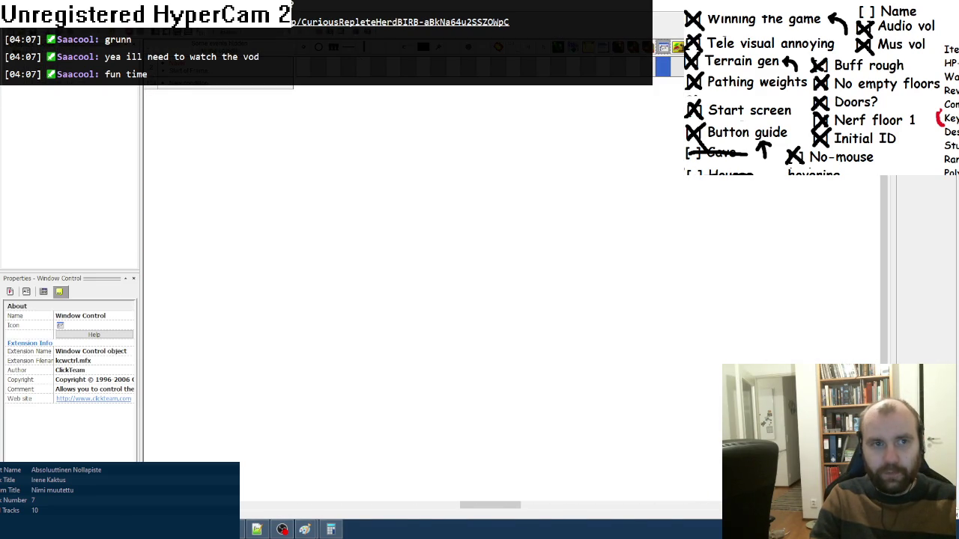
right_click(197, 77)
right_click(182, 67)
click(206, 176)
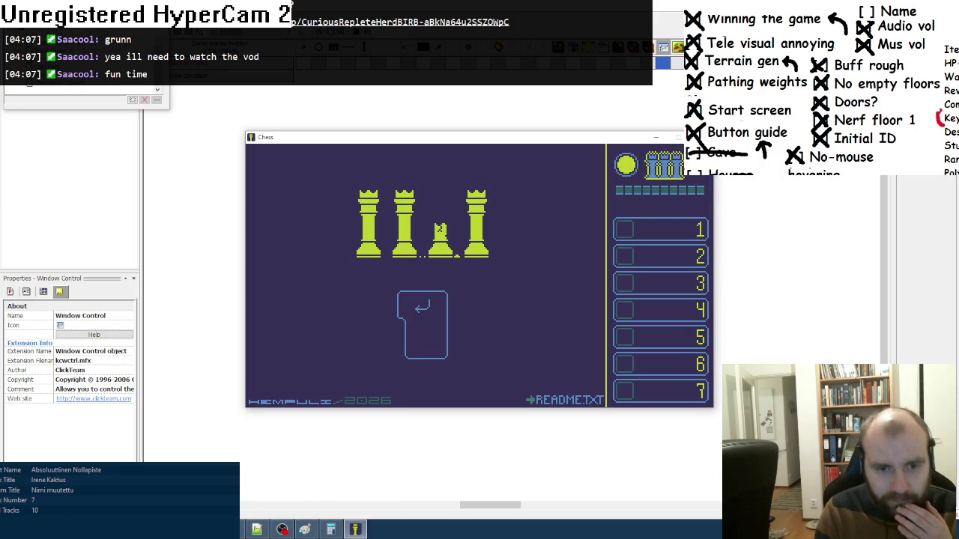
- Run through the title and controls screens to level 1, then open the sprite's image editor
key(Return)
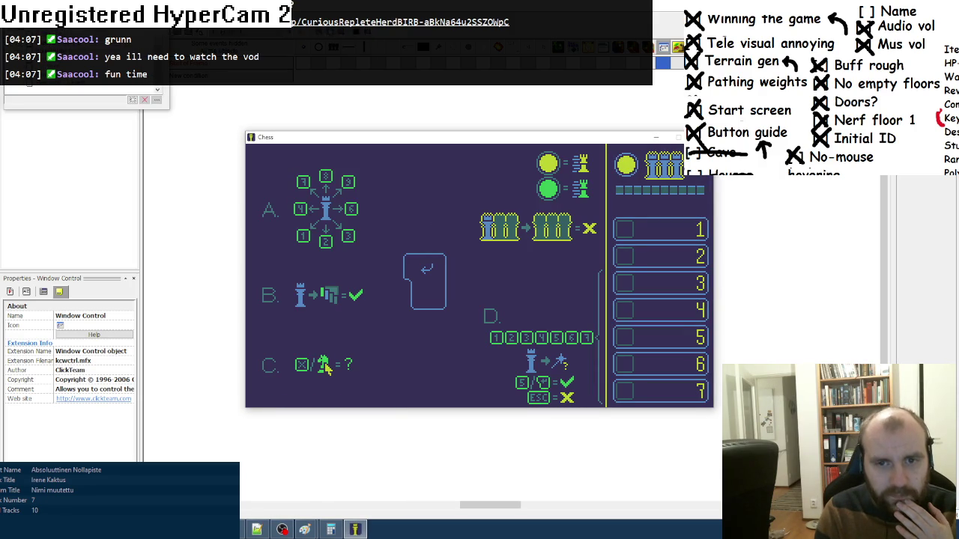
key(Return)
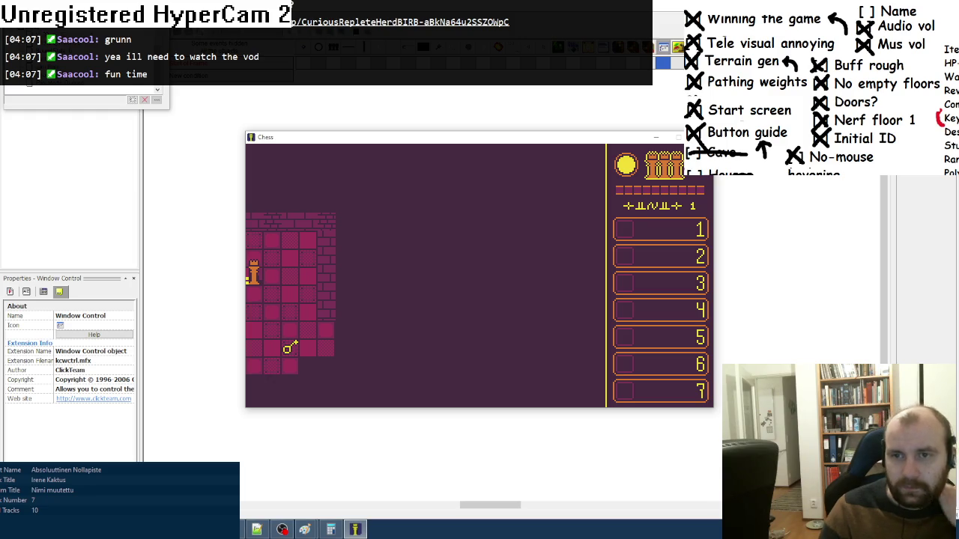
key(Escape)
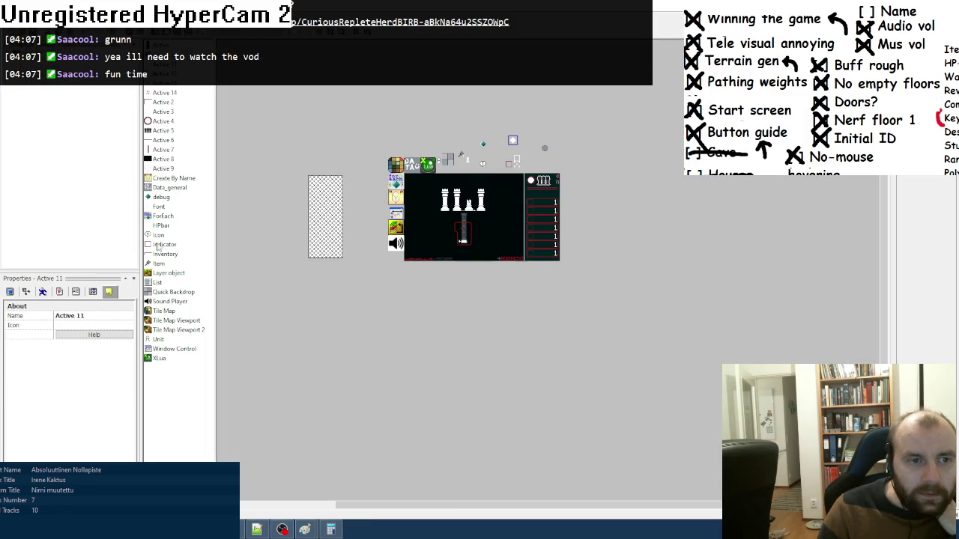
double_click(160, 234)
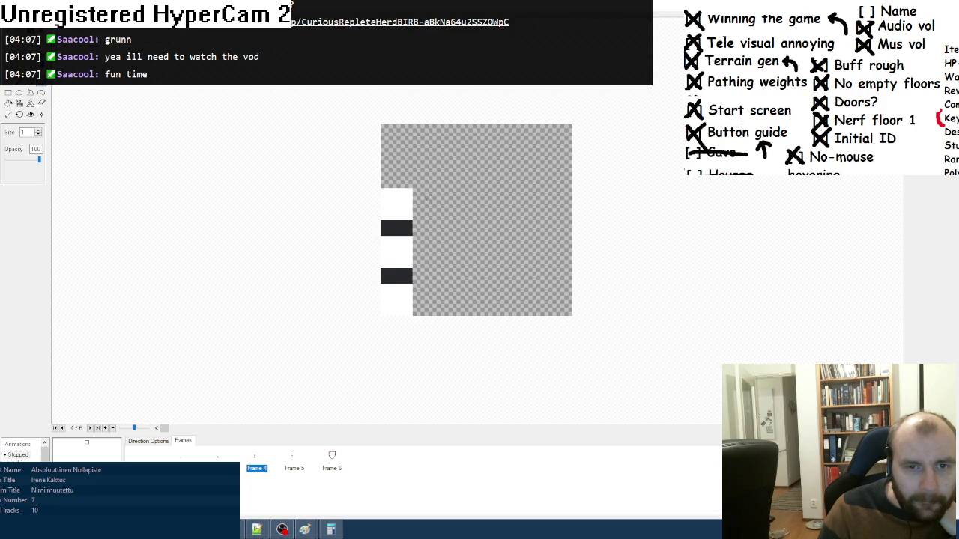
- Paint a black one-pixel column down the sprite and test-run the game to level 1
drag(418, 144, 417, 337)
key(Return)
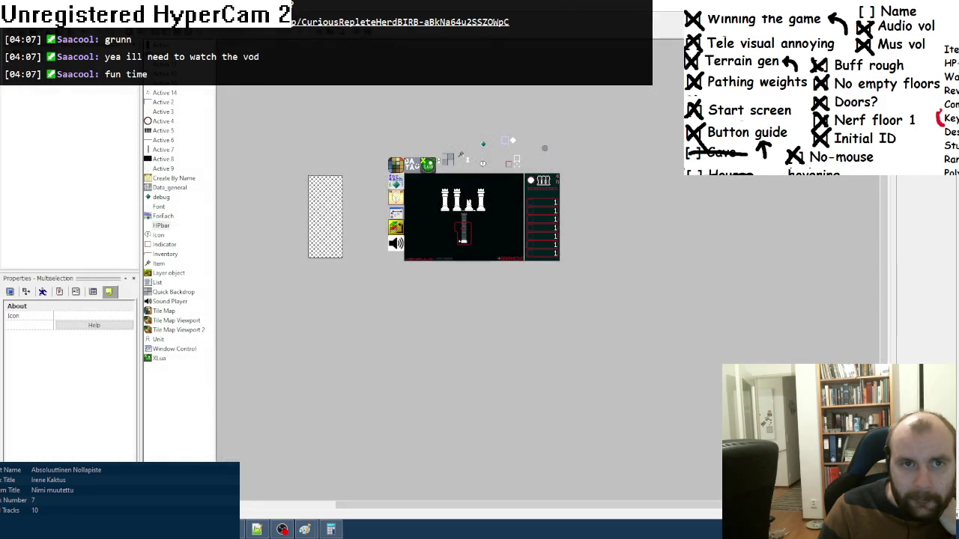
key(F8)
key(Return)
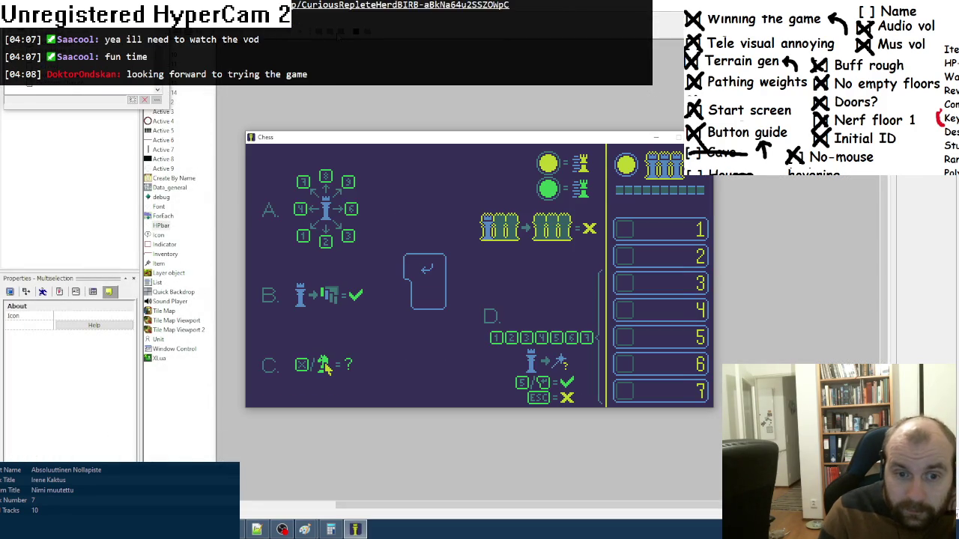
key(Return)
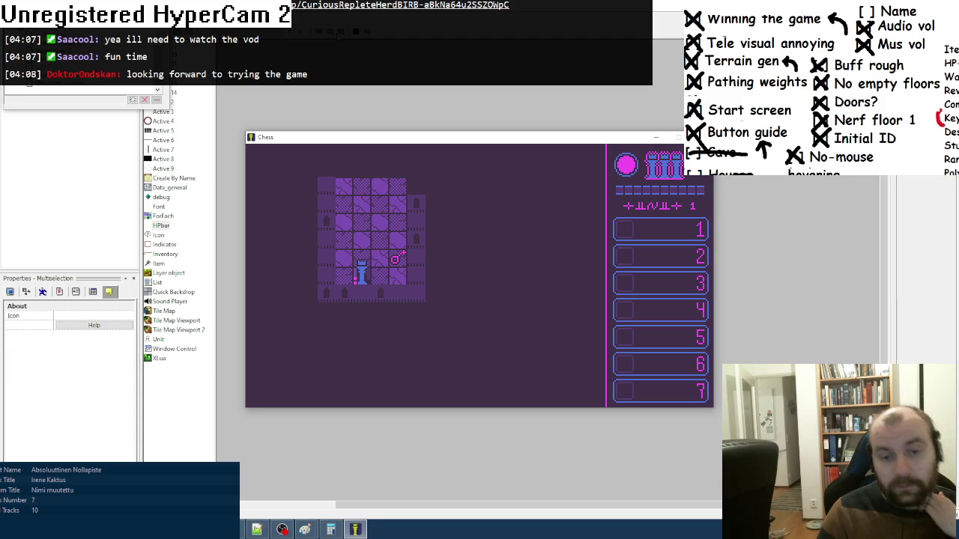
- Move the blue rook onto the key and slide it left through the door
key(Right)
key(Up)
key(Left)
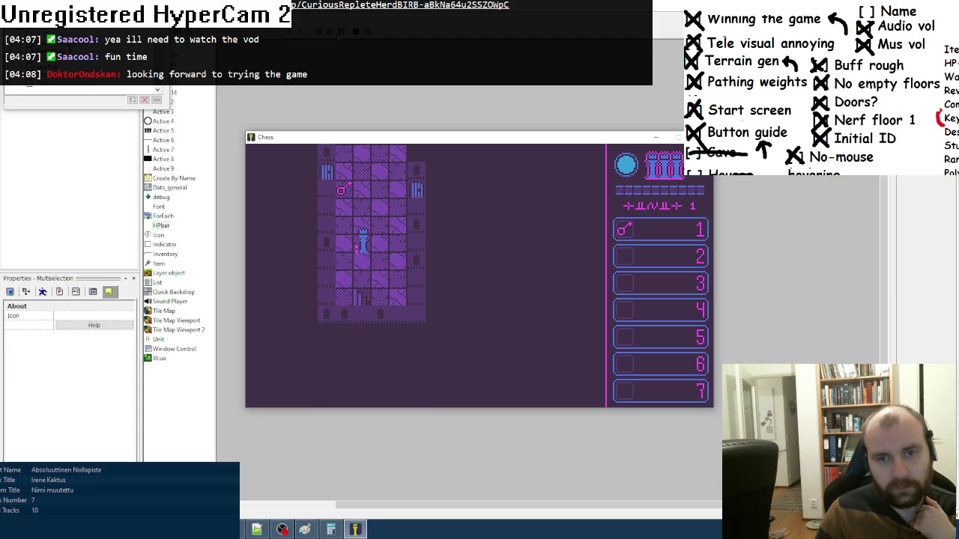
key(Up)
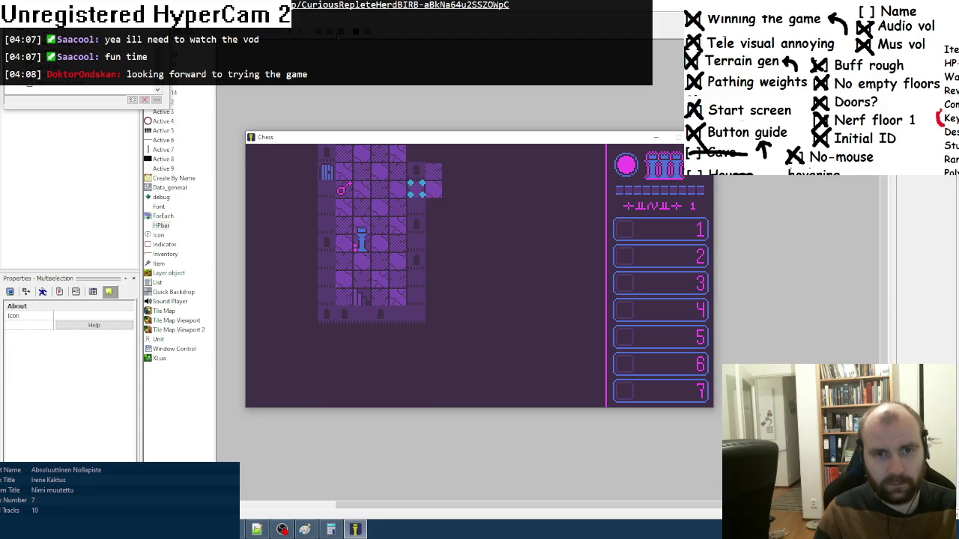
key(Left)
key(Down)
key(Right)
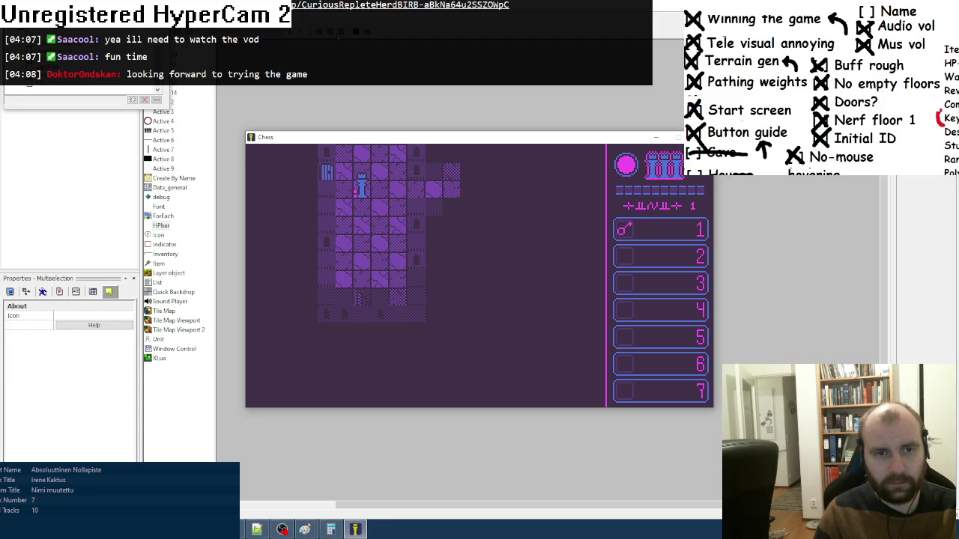
key(Up)
key(Left)
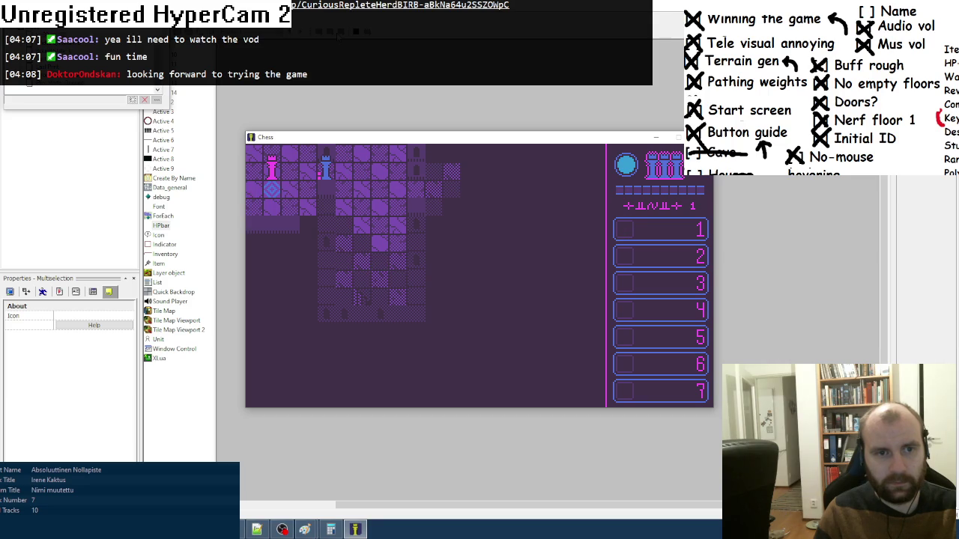
- Guide the rook through the lower rooms into the purple room, then stop the test run
key(Down)
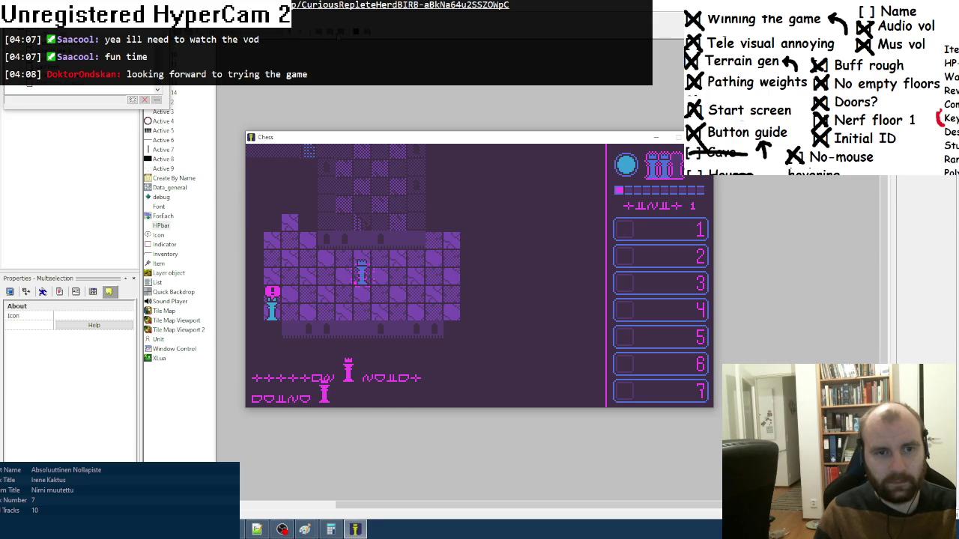
key(Left)
key(Left)
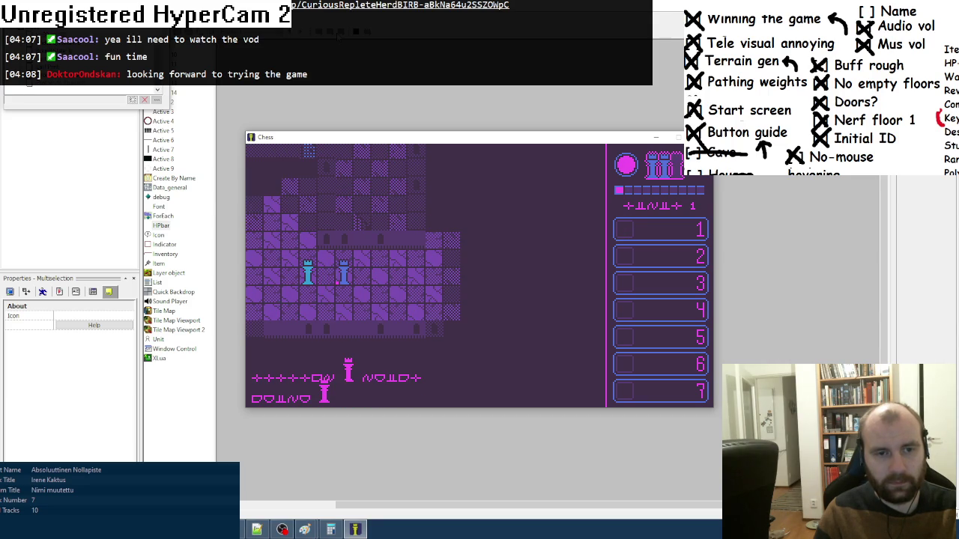
key(Up)
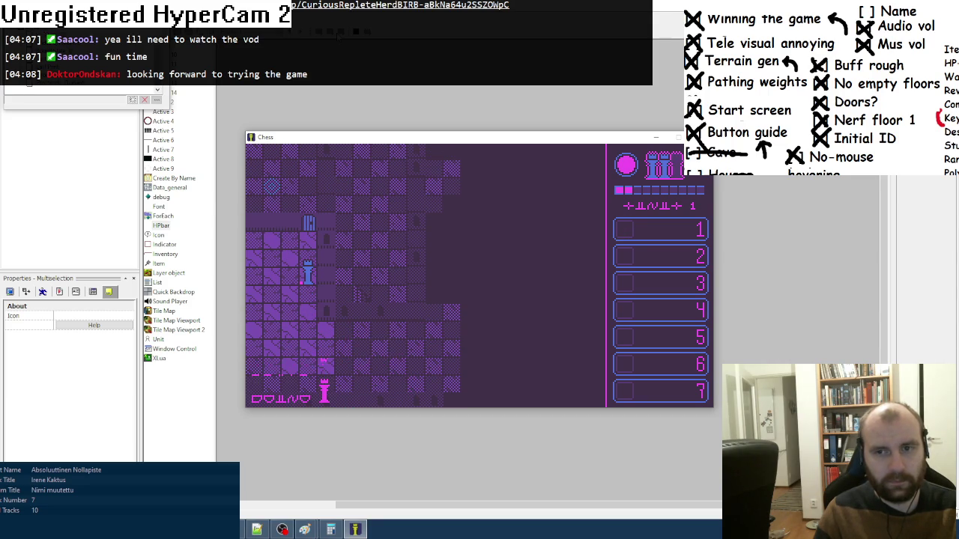
key(Right)
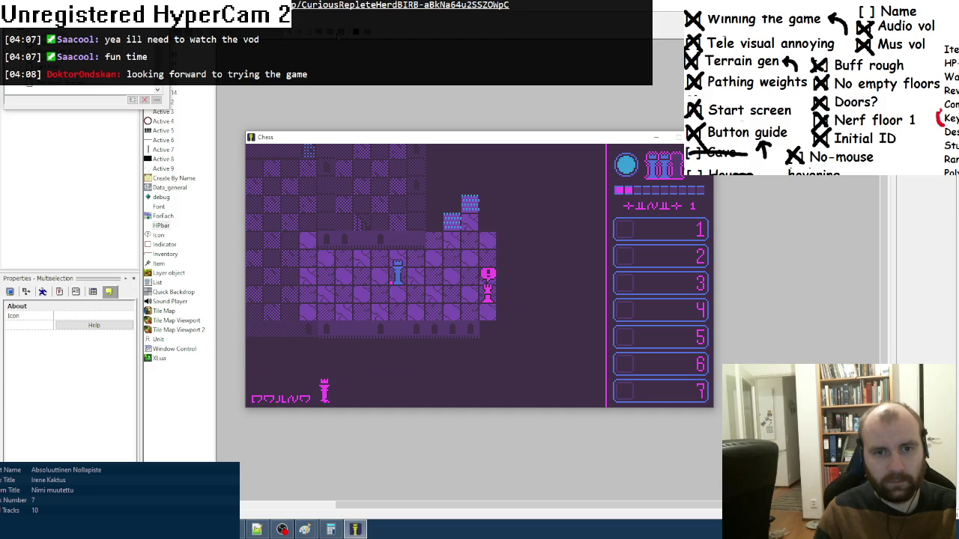
key(Up)
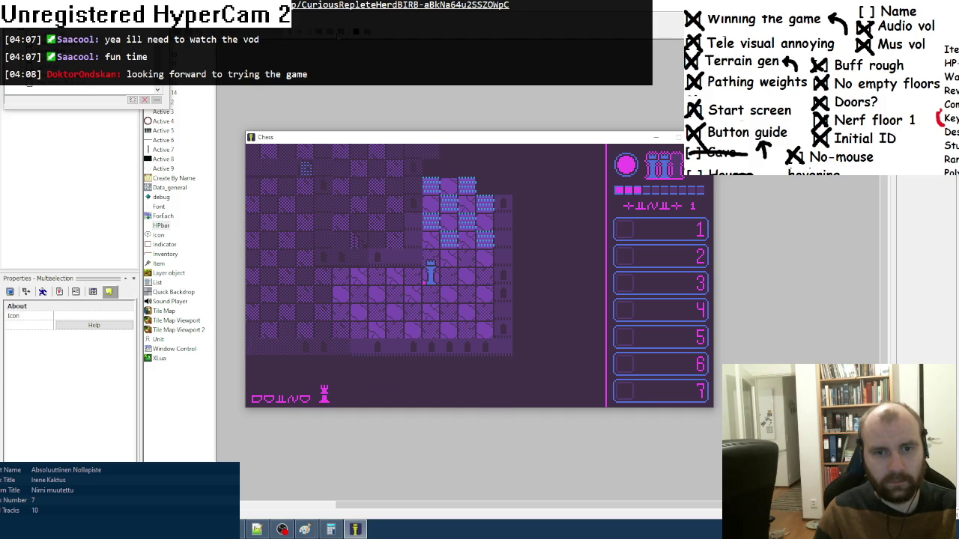
key(Left)
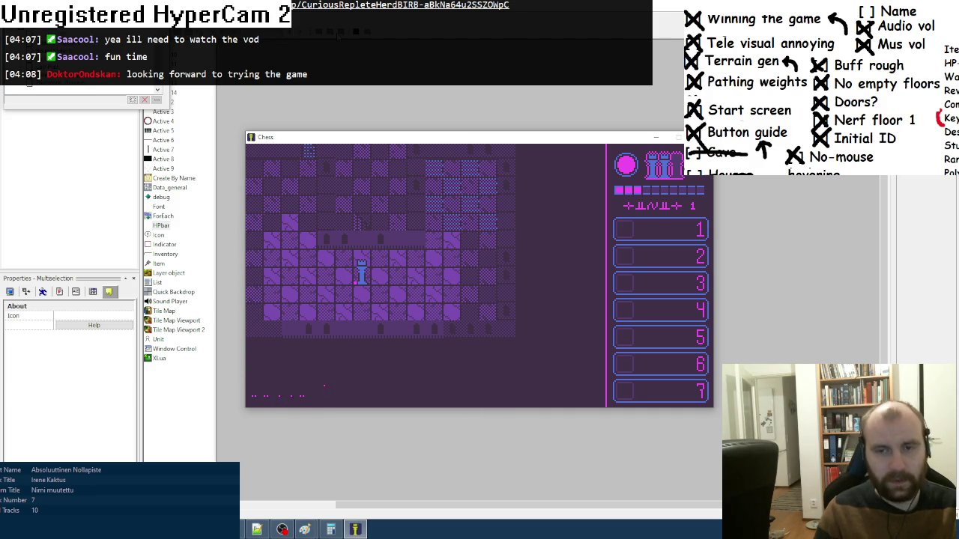
key(Escape)
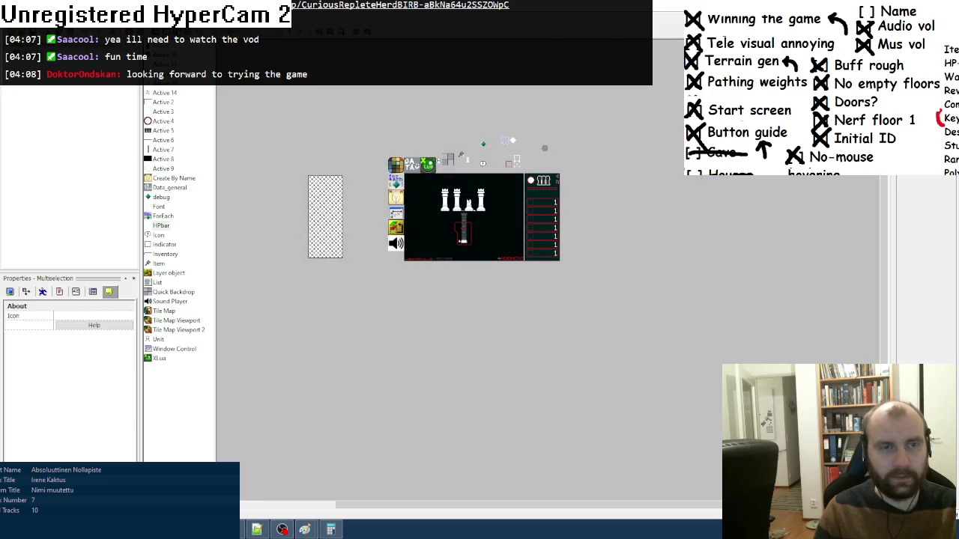
key(ctrl+e)
- Add a new event at the end of the list triggered by pressing R
drag(490, 505, 539, 505)
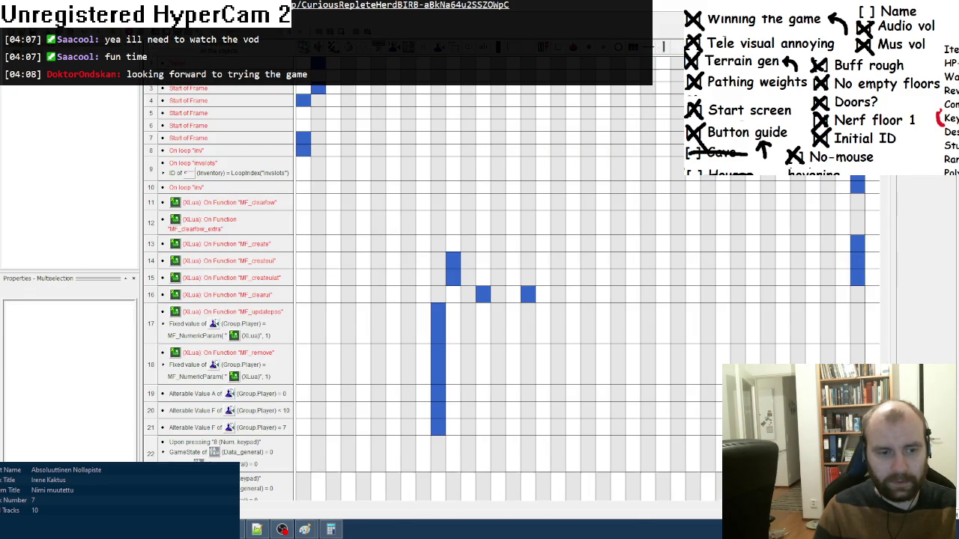
scroll(346, 128, down, 6)
scroll(261, 361, down, 20)
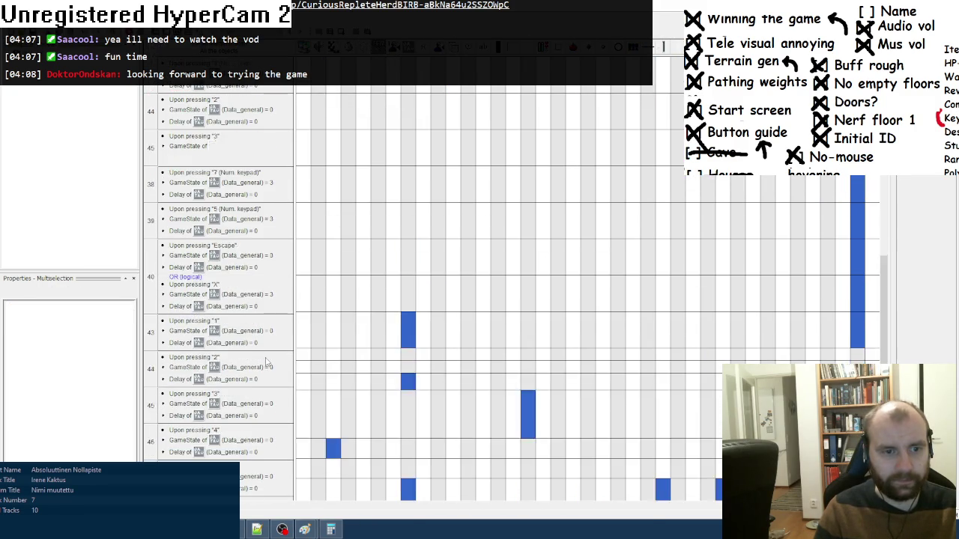
scroll(262, 361, down, 3)
double_click(187, 112)
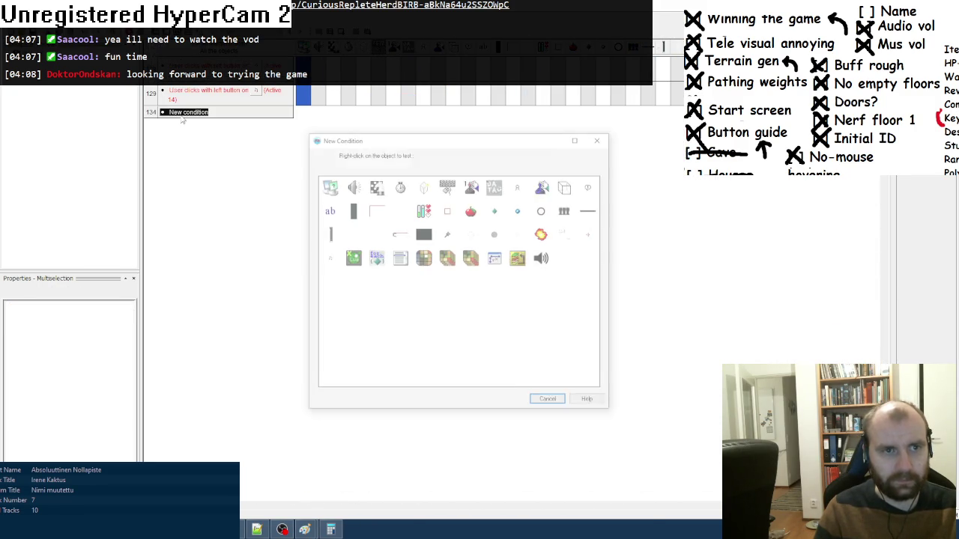
right_click(447, 185)
mouse_move(487, 125)
click(577, 125)
key(r)
- Add the condition that Data_general's GameState equals 0 to the R-key event
right_click(213, 123)
click(235, 142)
right_click(494, 185)
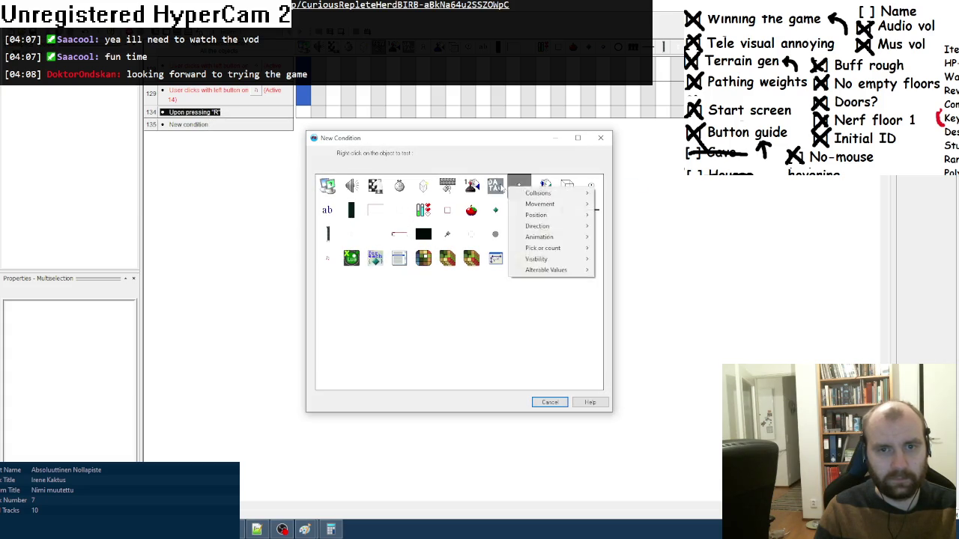
mouse_move(558, 259)
click(651, 266)
click(383, 217)
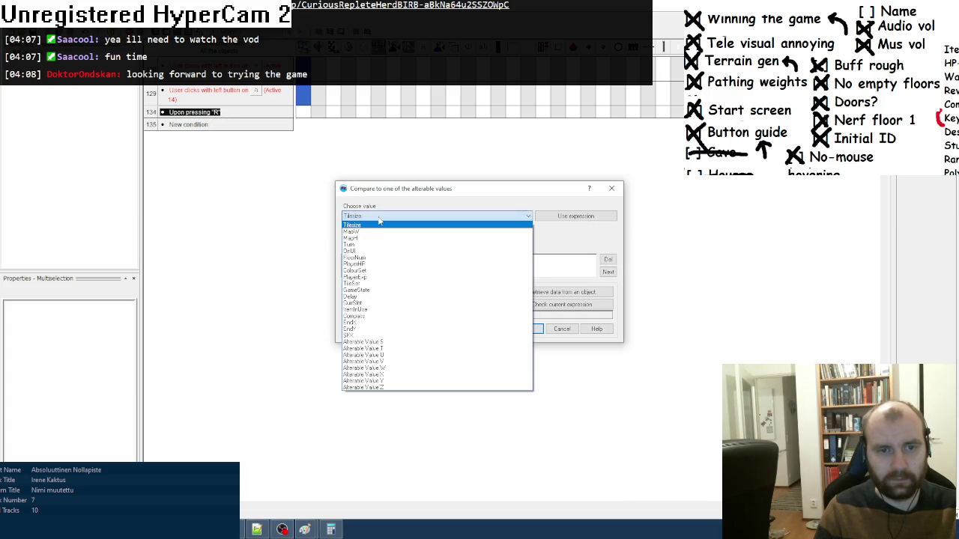
click(404, 299)
click(526, 329)
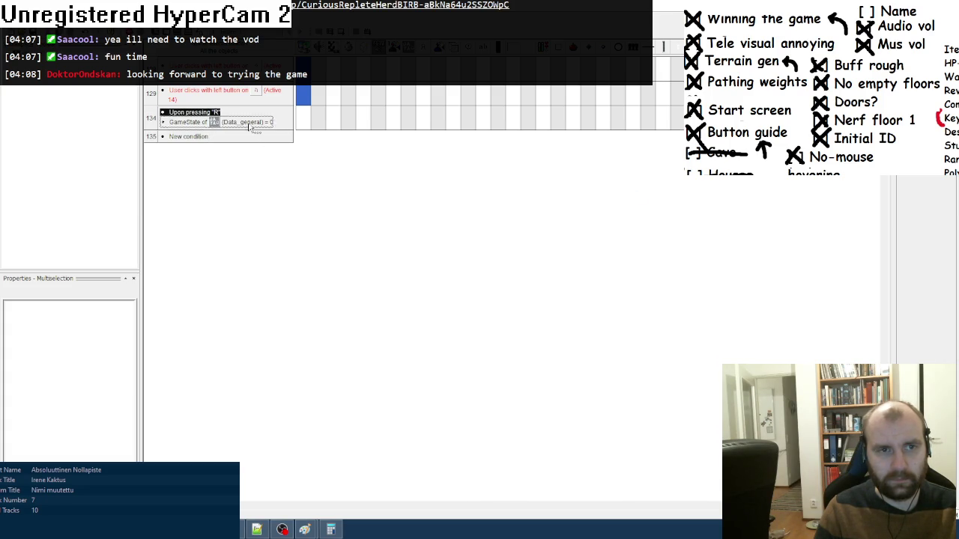
- Add a third condition that Data_general's Delay equals 0
right_click(247, 123)
click(268, 150)
right_click(478, 213)
mouse_move(555, 273)
click(645, 272)
click(372, 217)
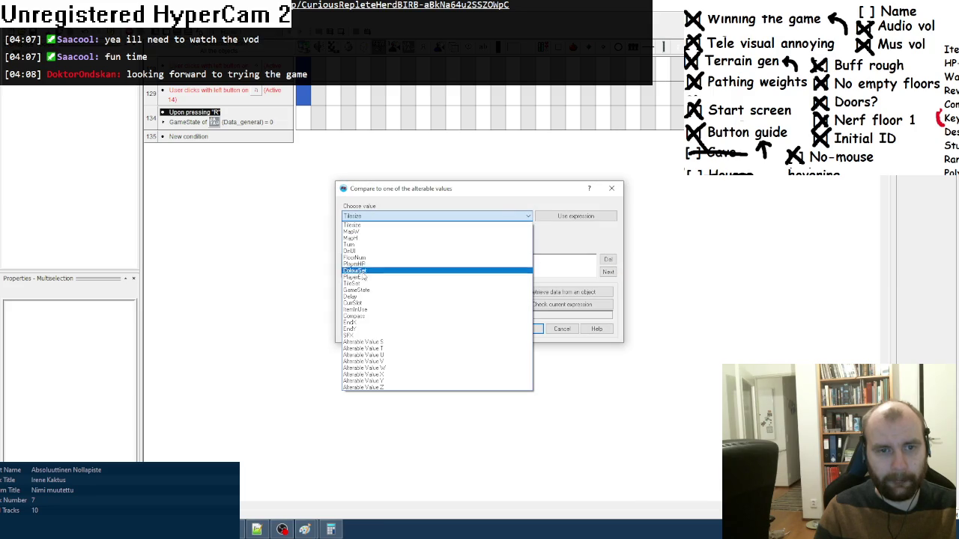
click(362, 301)
click(526, 330)
- Make the R-key event restart the application and test-run the game
scroll(394, 242, up, 3)
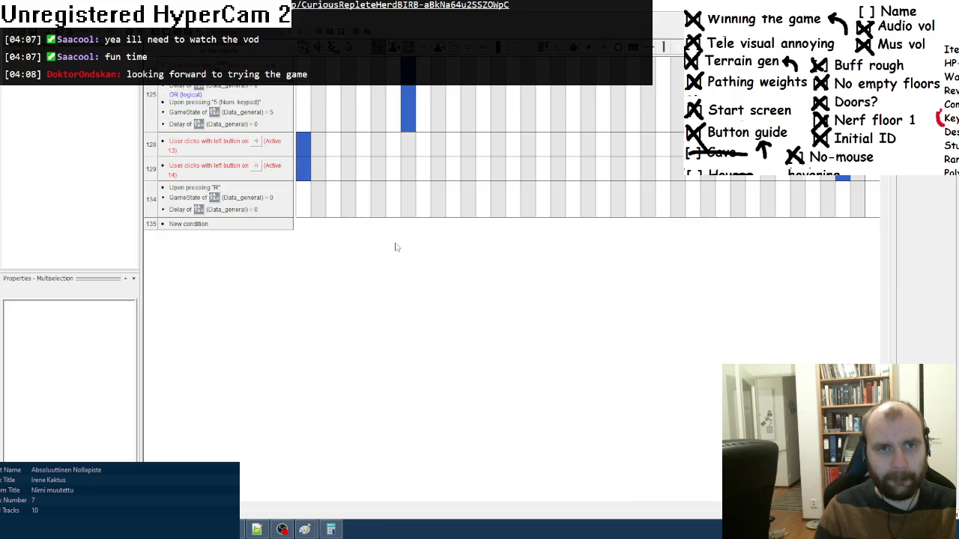
right_click(340, 206)
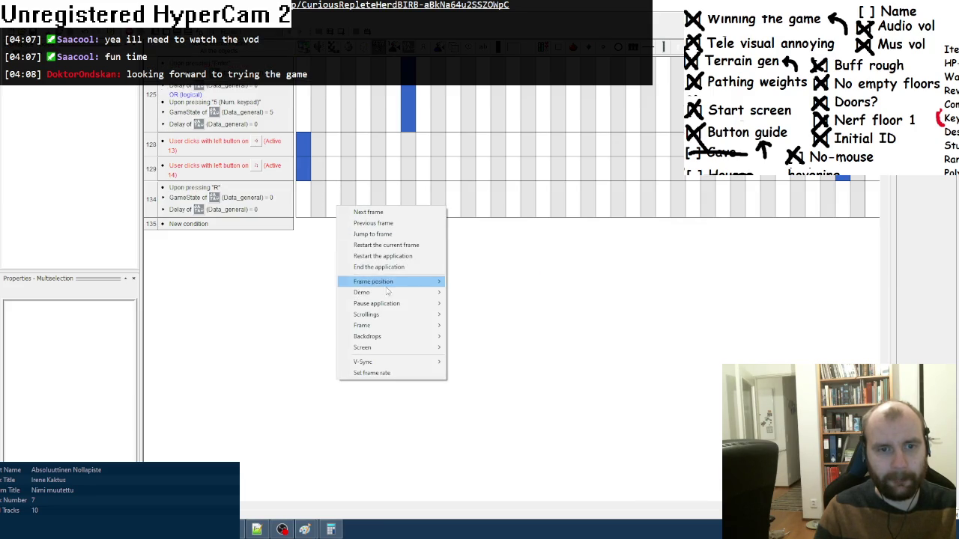
click(382, 256)
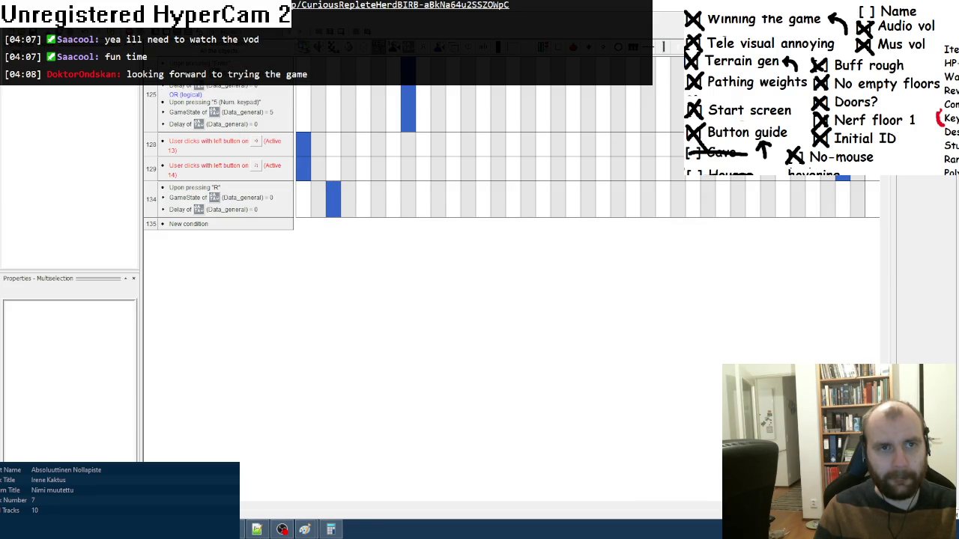
key(F8)
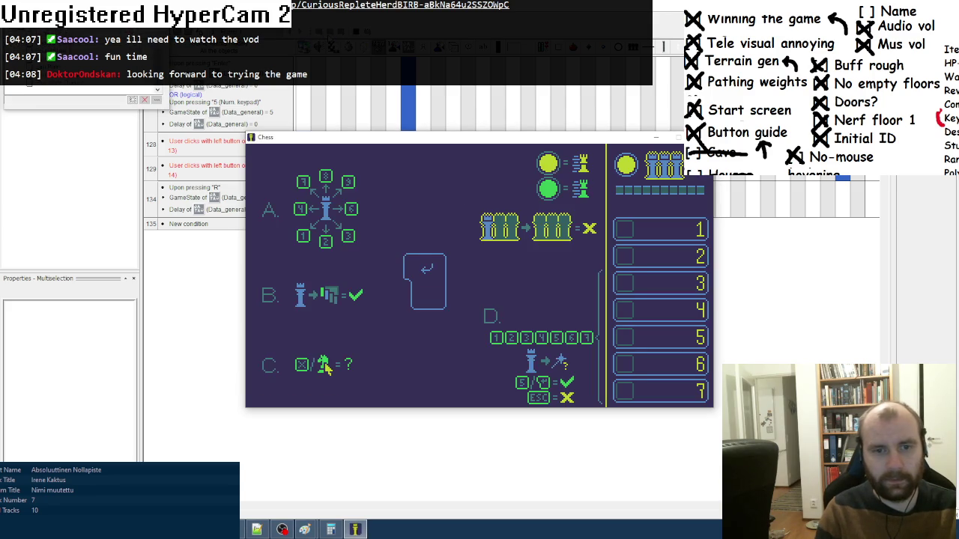
key(Return)
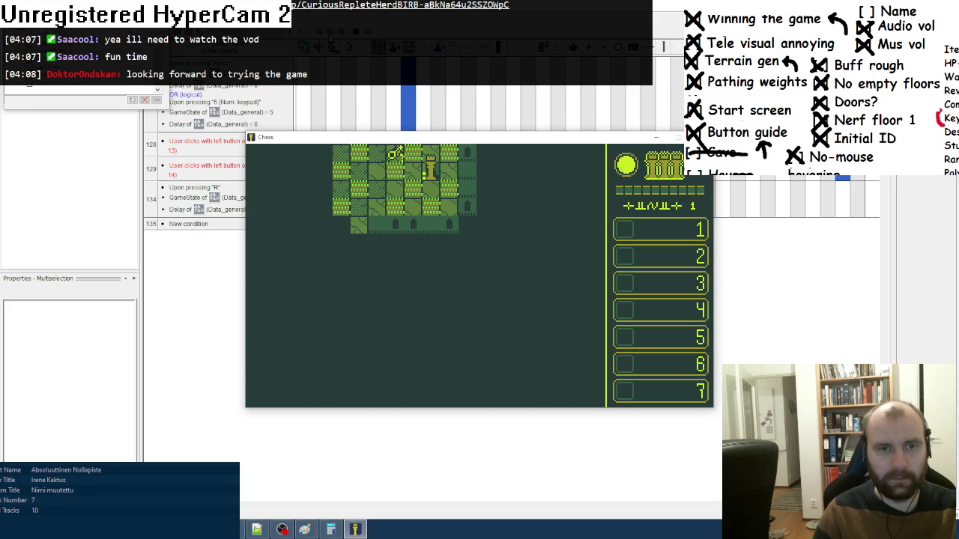
key(Left)
key(Right)
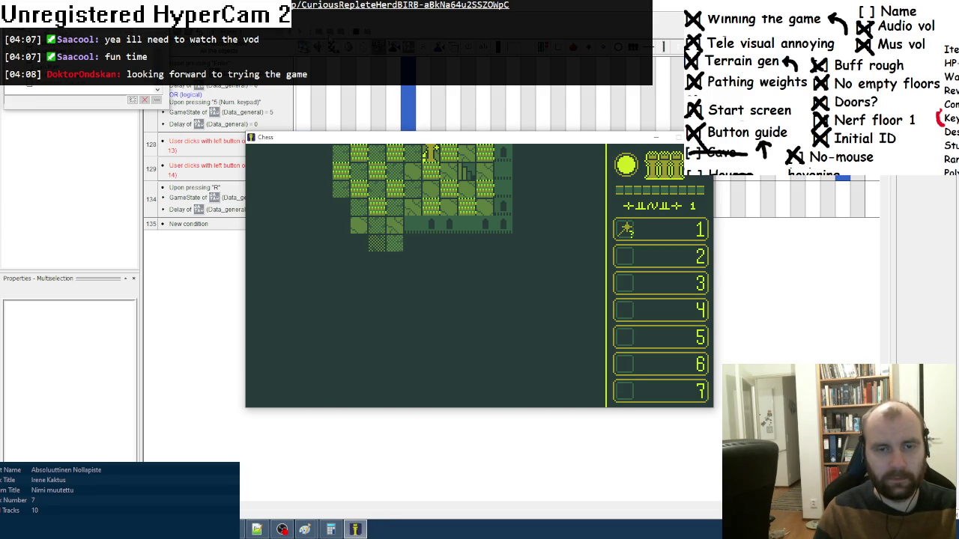
key(Down)
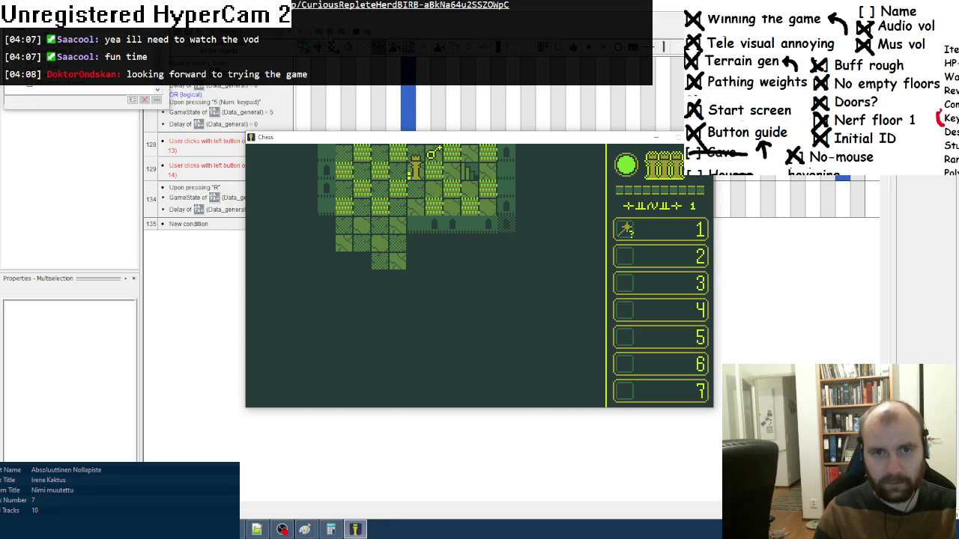
key(Right)
key(Down)
key(Left)
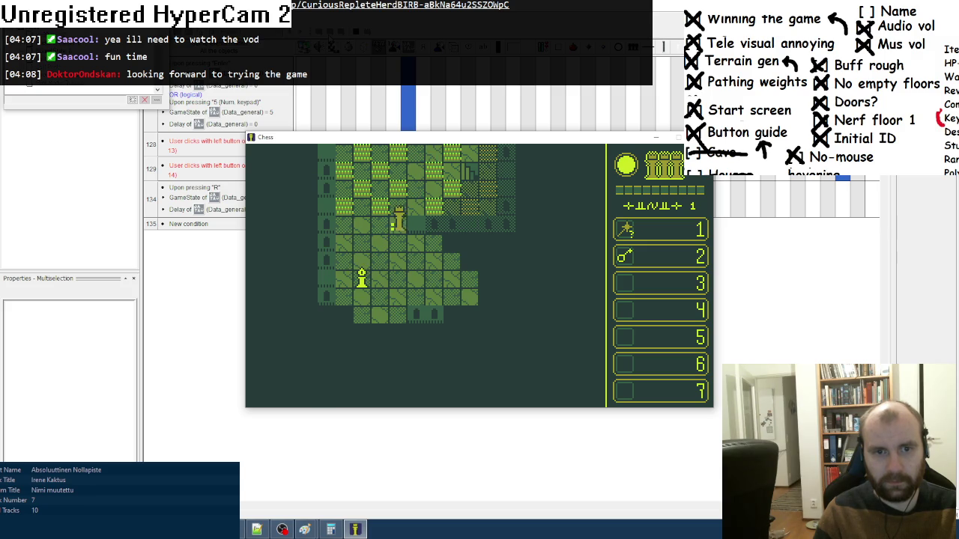
key(Down)
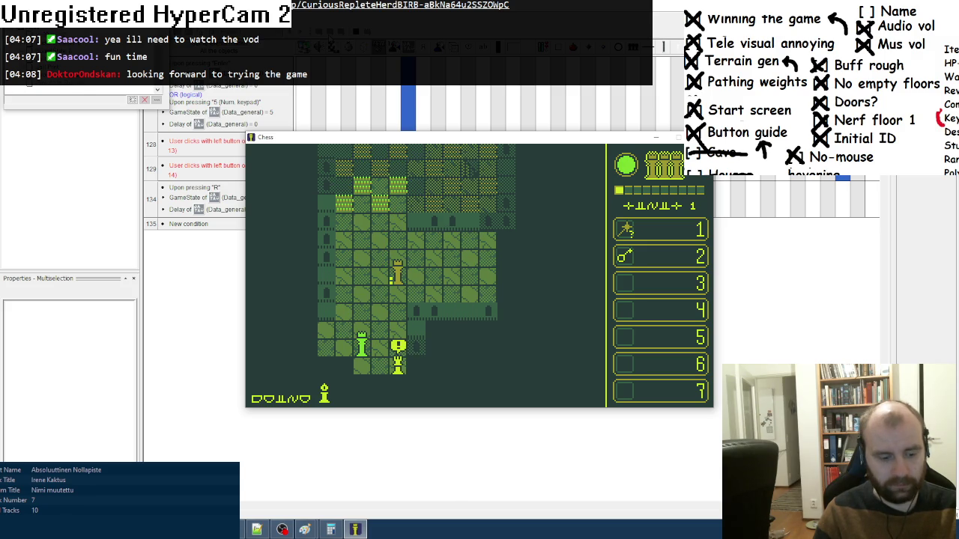
key(r)
key(Return)
key(Return)
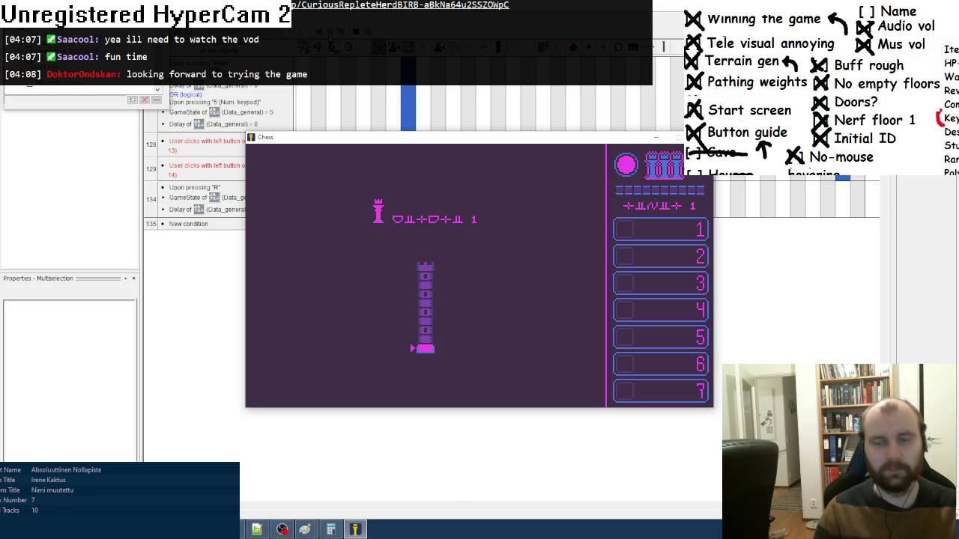
key(Escape)
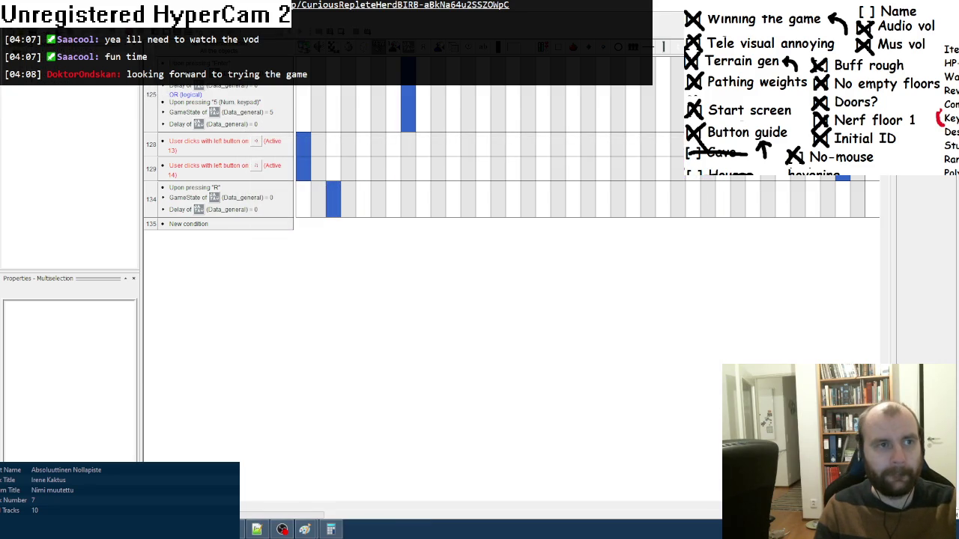
- Export the game via File > Build > Application as Chess.exe in the chess folder
click(15, 75)
mouse_move(120, 185)
click(158, 200)
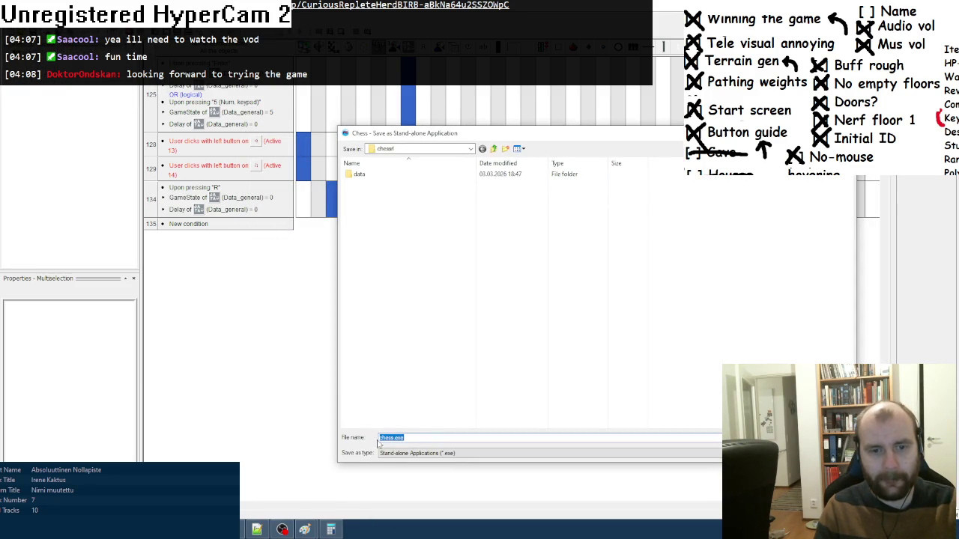
click(382, 439)
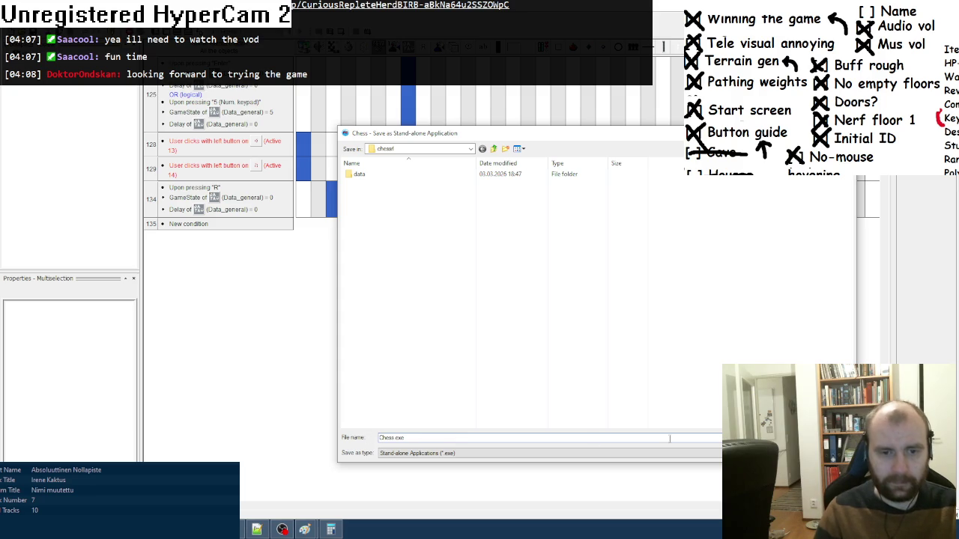
key(Return)
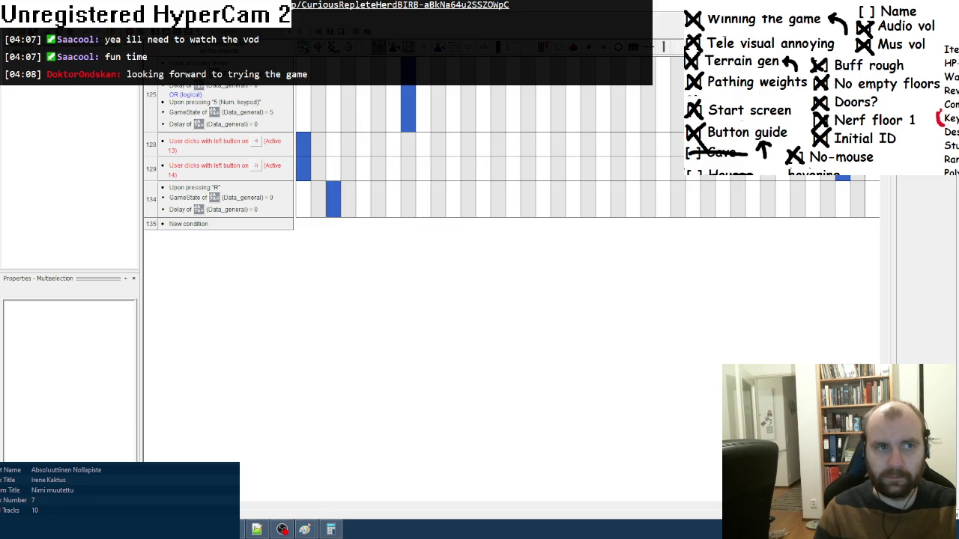
key(alt+Tab)
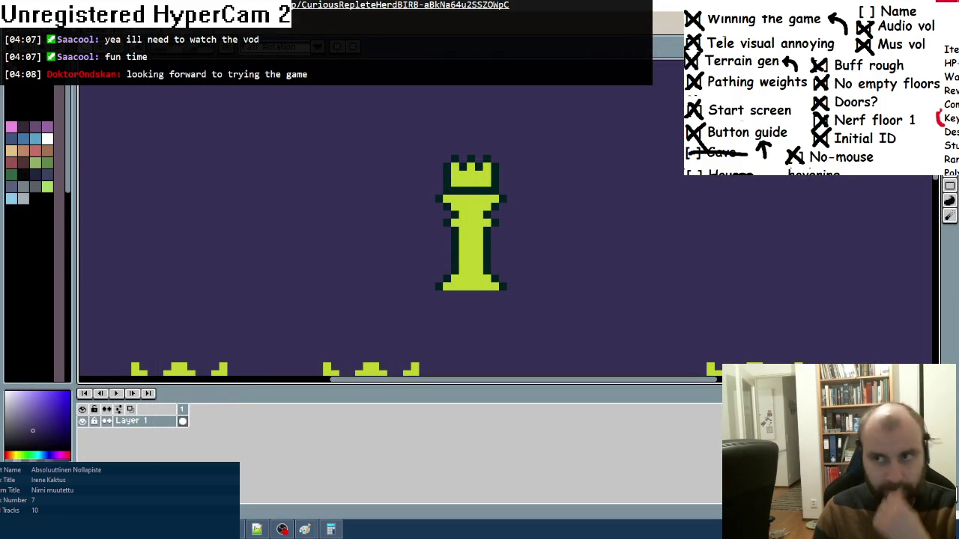
- Close the sprite editor and the untitled Paint drawing, choosing Don't Save for both
key(ctrl+q)
click(487, 289)
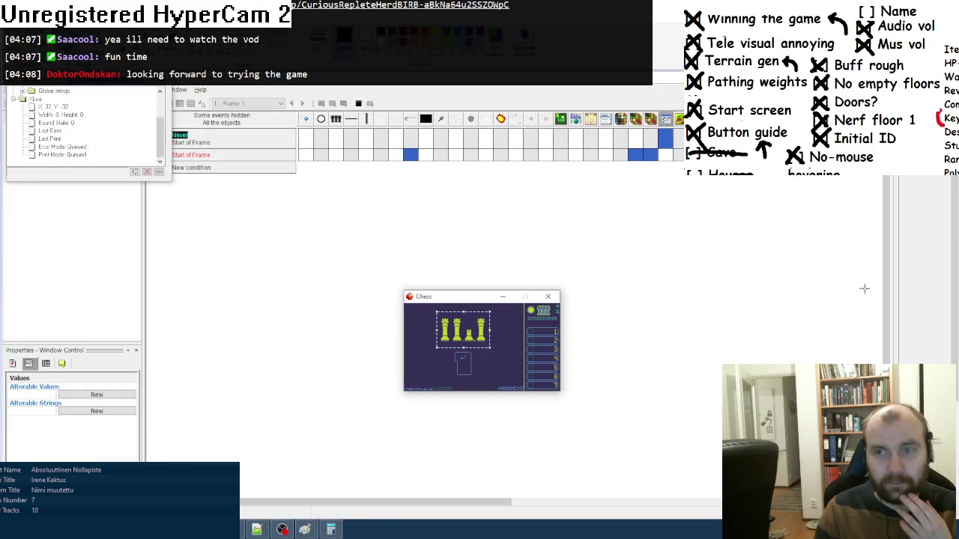
click(304, 529)
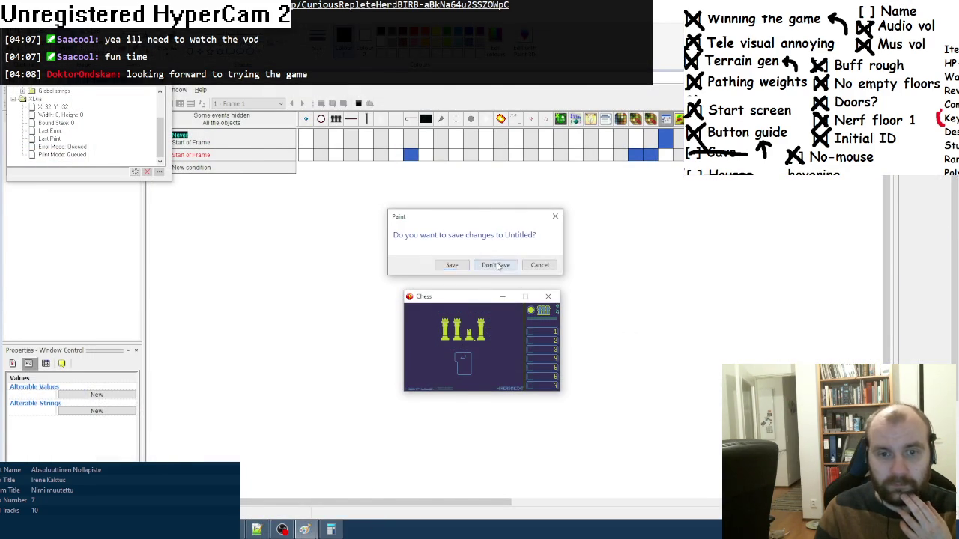
click(494, 264)
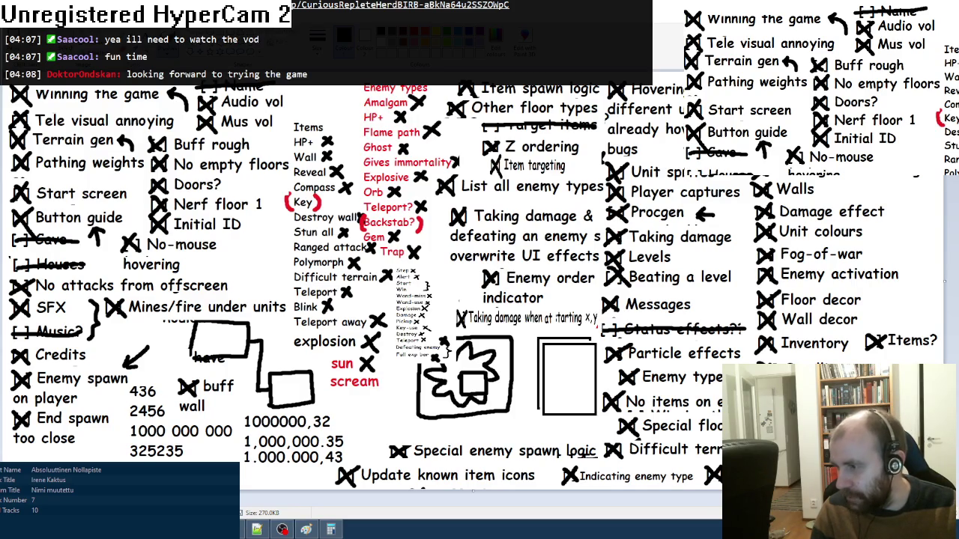
- Launch Character Map, switch it to the Unicode set, and paste a full block into the Title
key(alt+Tab)
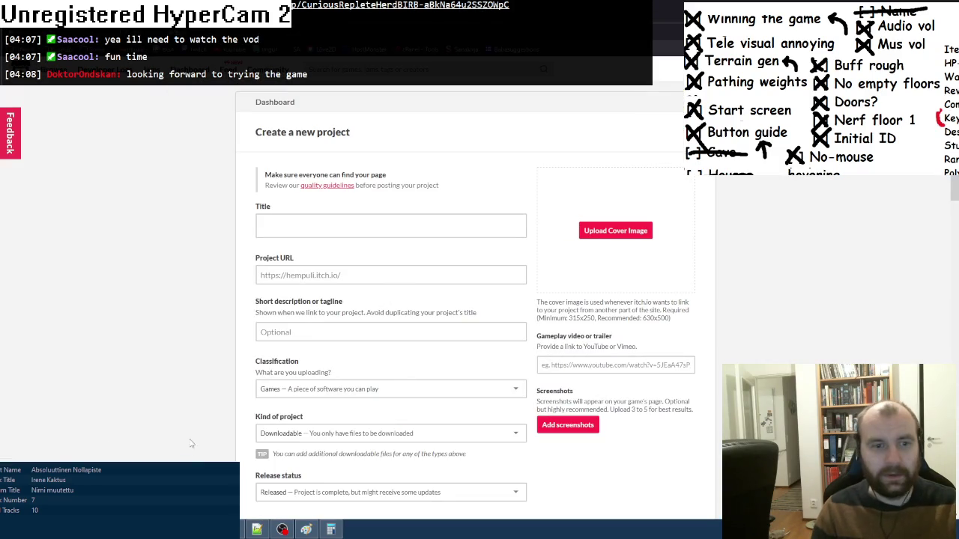
key(super)
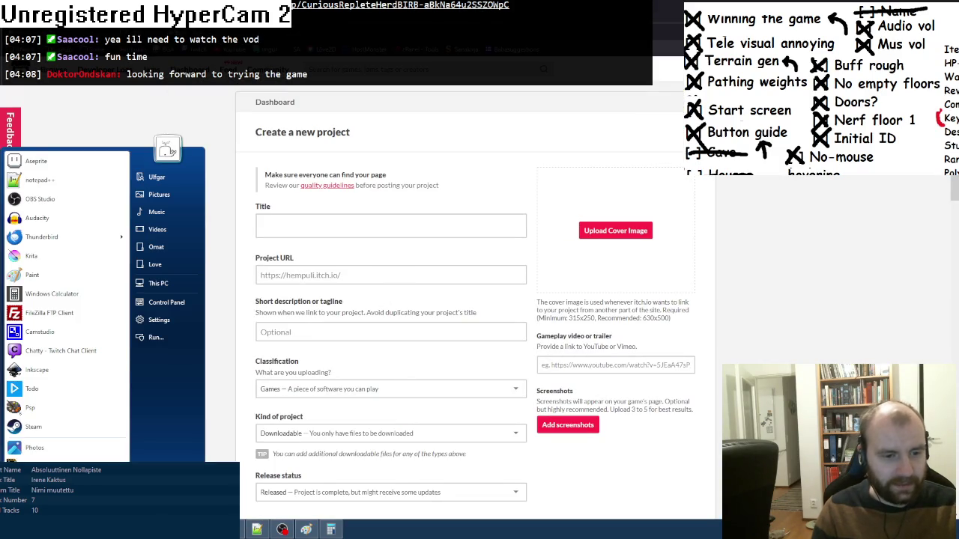
text(s)
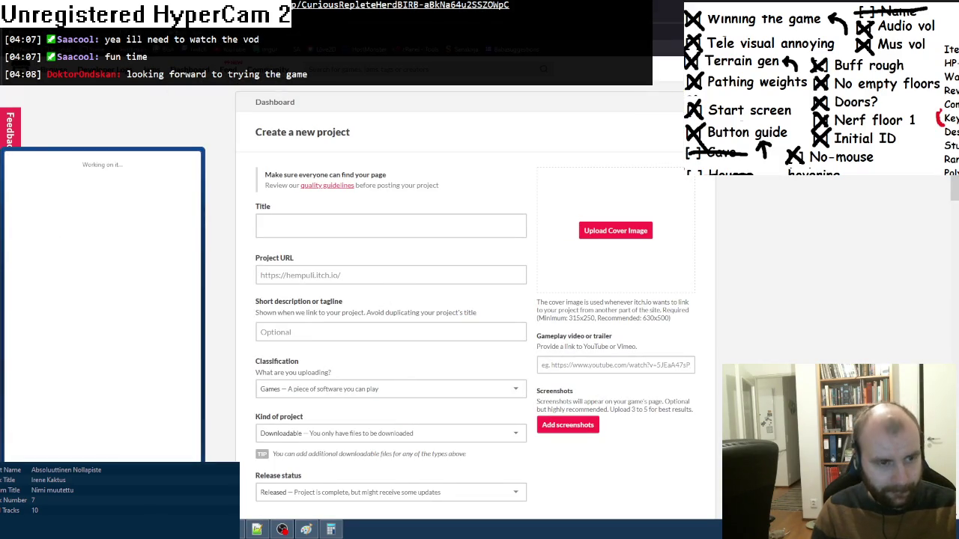
click(51, 182)
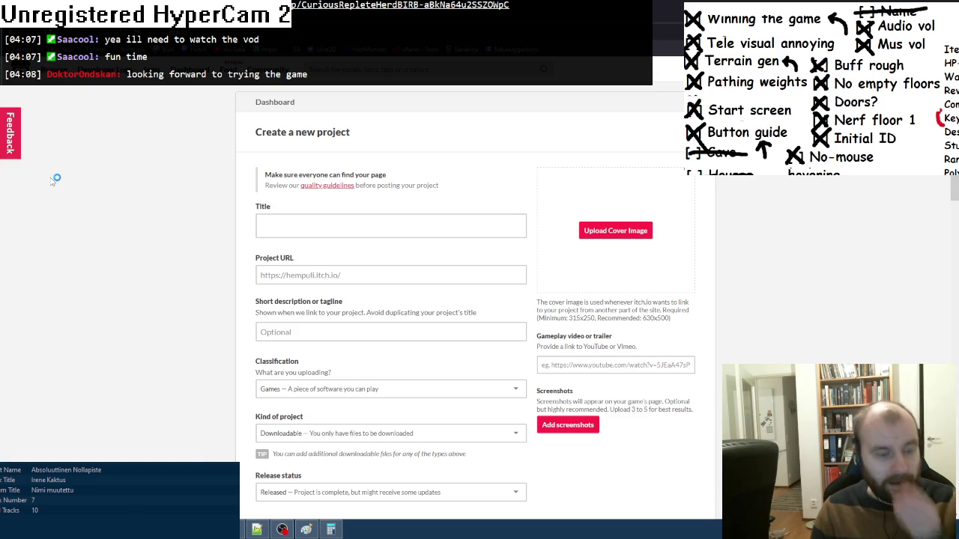
drag(161, 48, 742, 238)
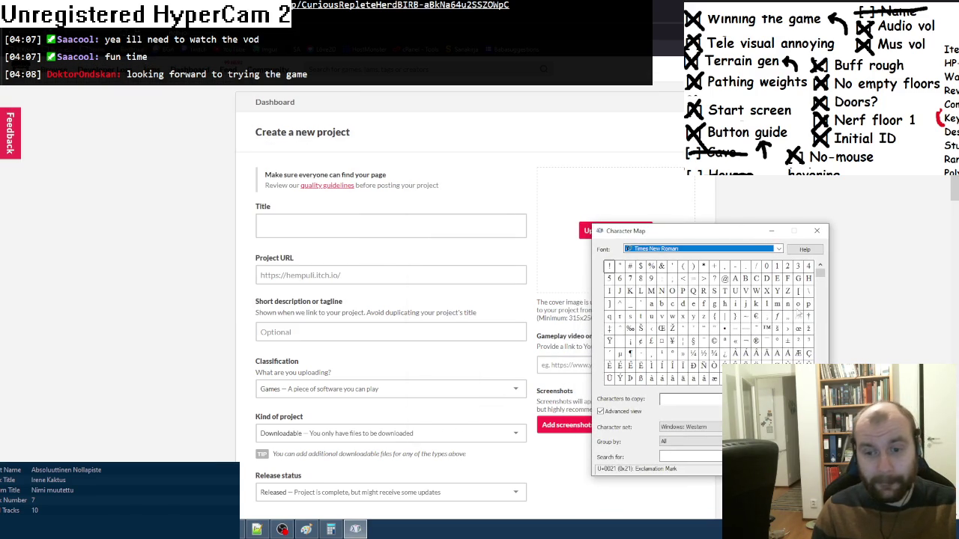
click(707, 427)
click(697, 262)
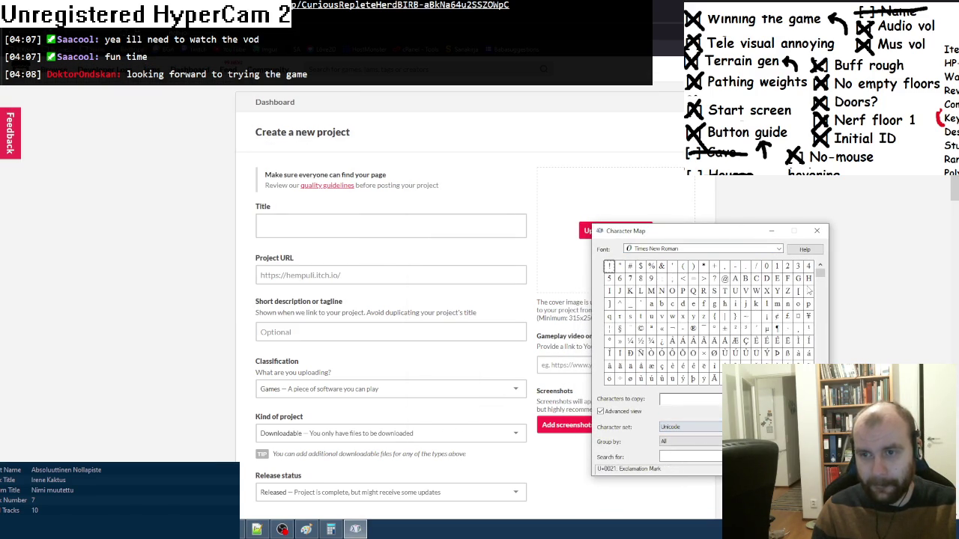
drag(820, 277, 820, 374)
text(█)
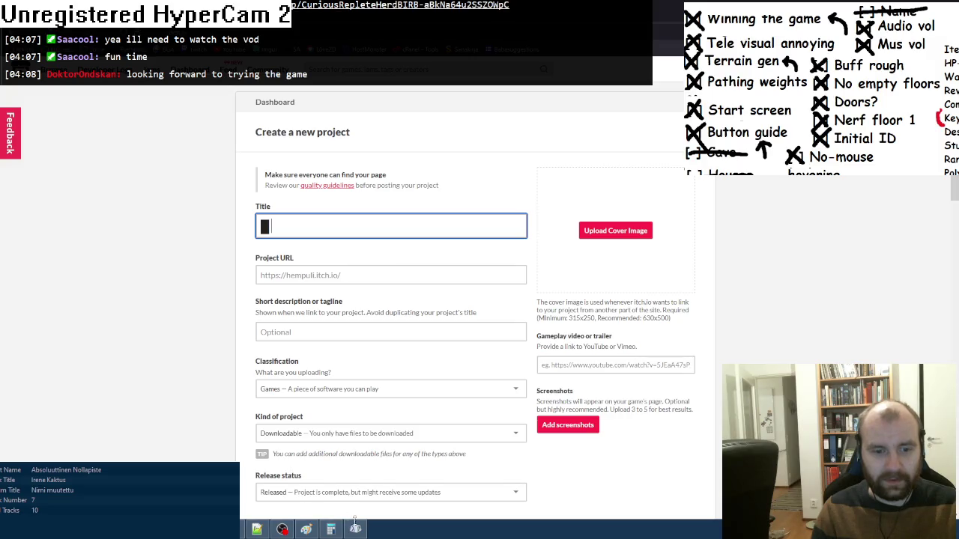
- Paste more full-block and lower-half-block characters into the project Title
click(355, 529)
click(307, 226)
text(█)
click(355, 529)
click(756, 291)
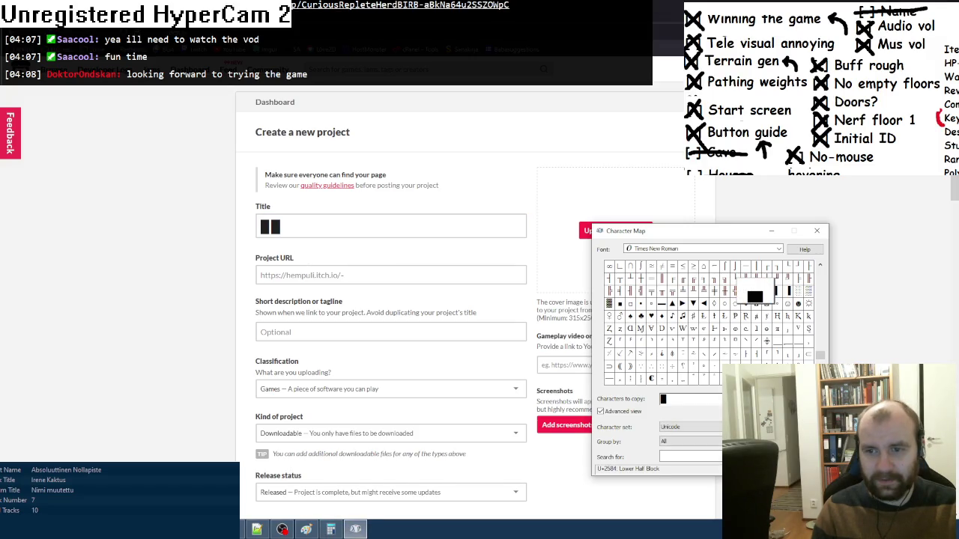
click(313, 223)
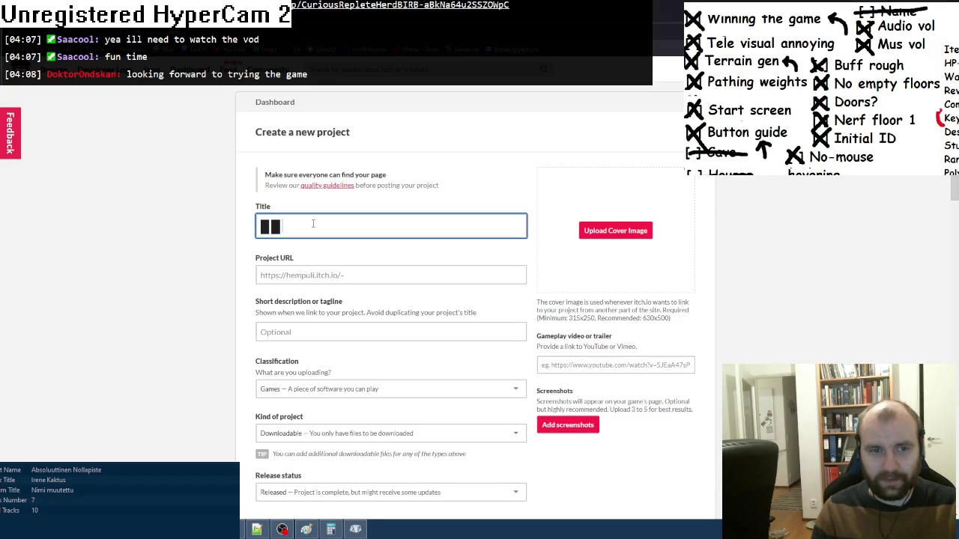
key(BackSpace)
key(ctrl+v)
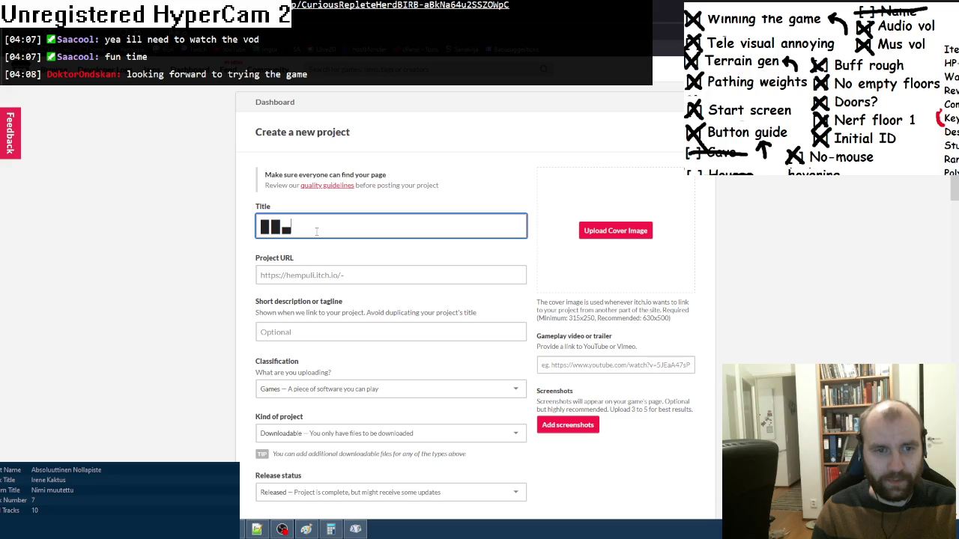
text(█)
- Set the project URL ending to chessrl and move to the short description field
key(Tab)
key(Tab)
click(360, 275)
key(BackSpace)
text(chessrl)
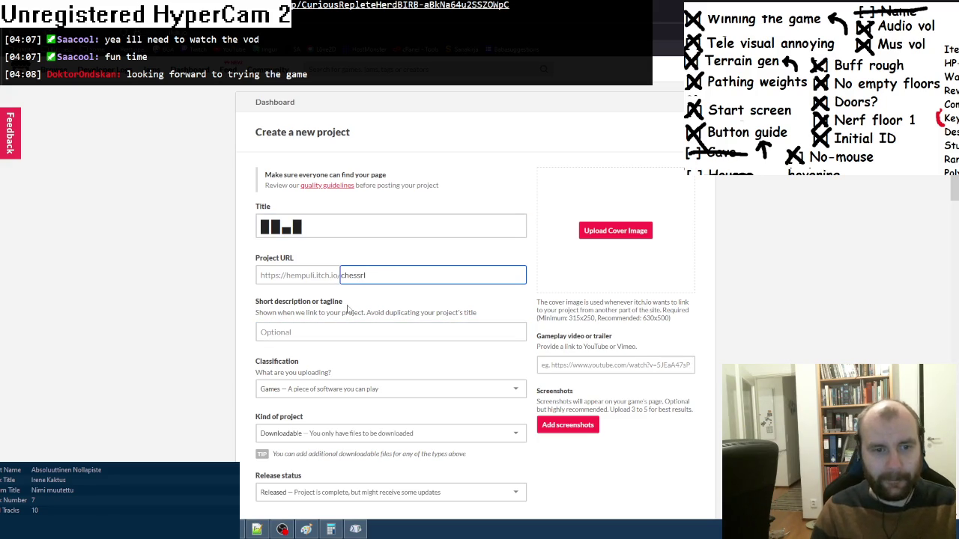
key(Tab)
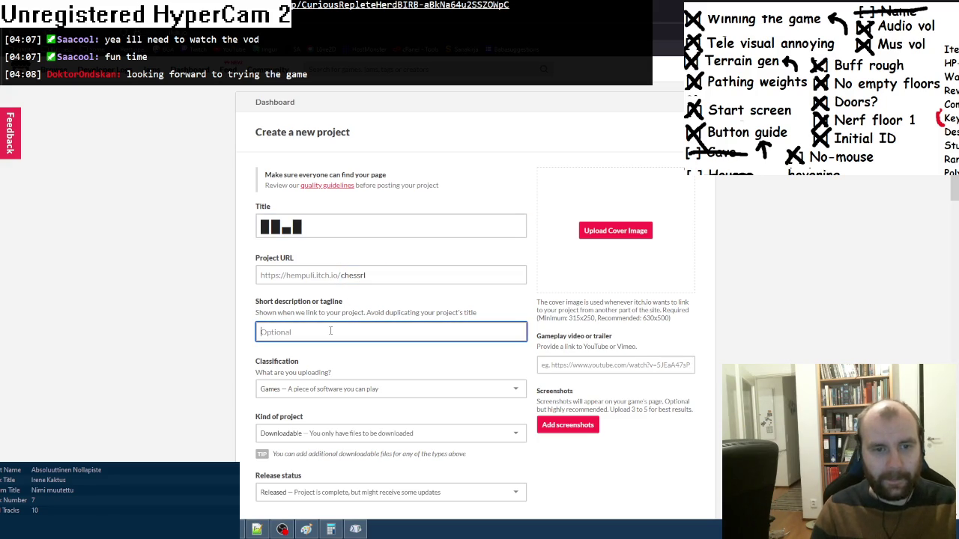
click(217, 232)
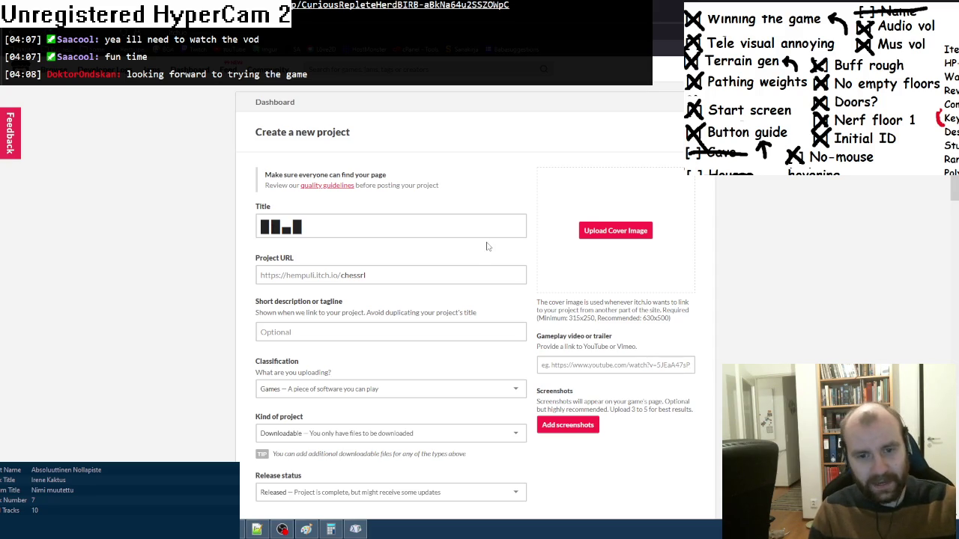
scroll(365, 331, down, 1)
click(307, 285)
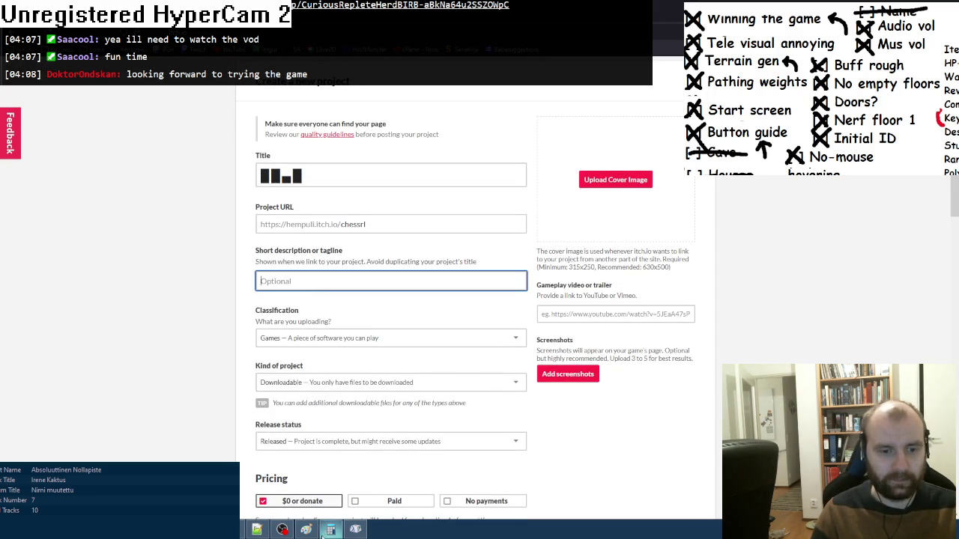
- Fill the Short description or tagline with a row of block characters
click(318, 173)
click(291, 280)
click(265, 178)
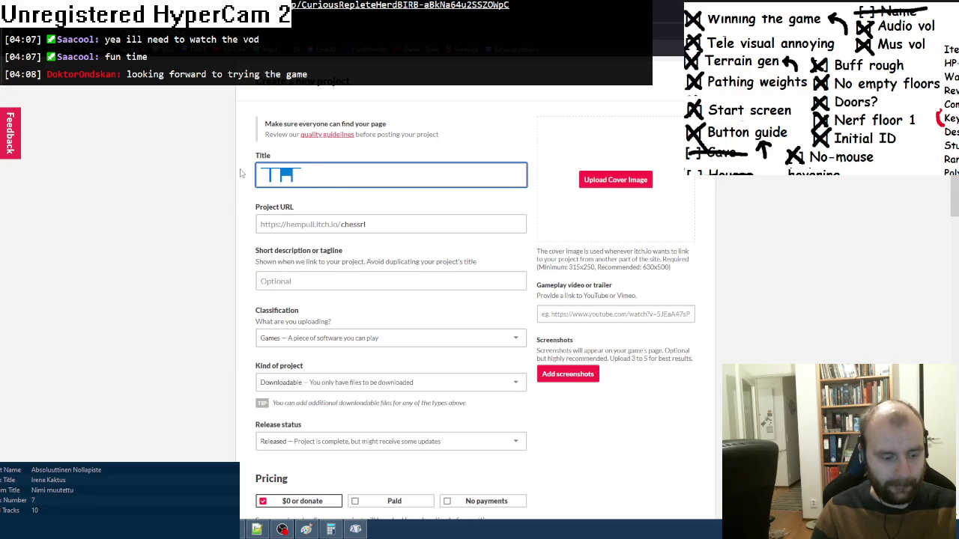
click(308, 283)
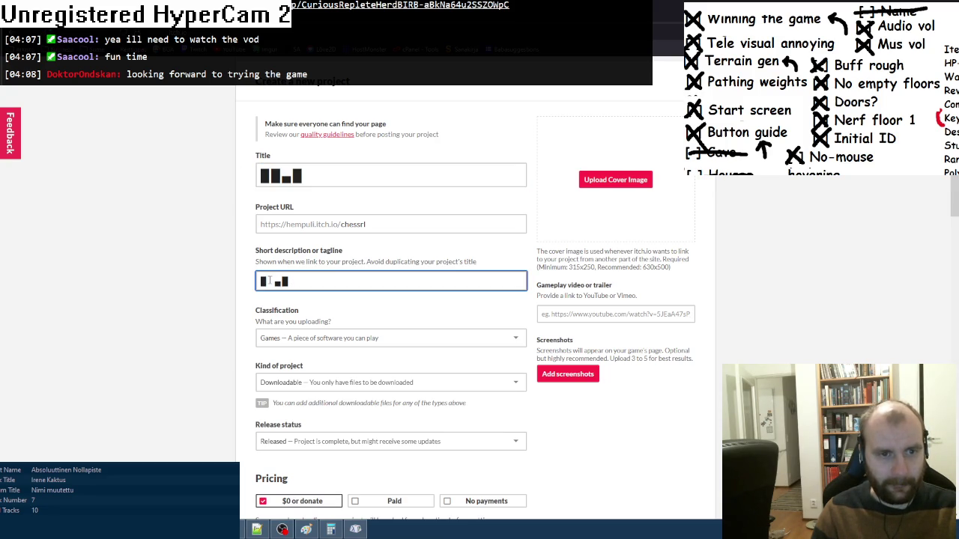
text(s)
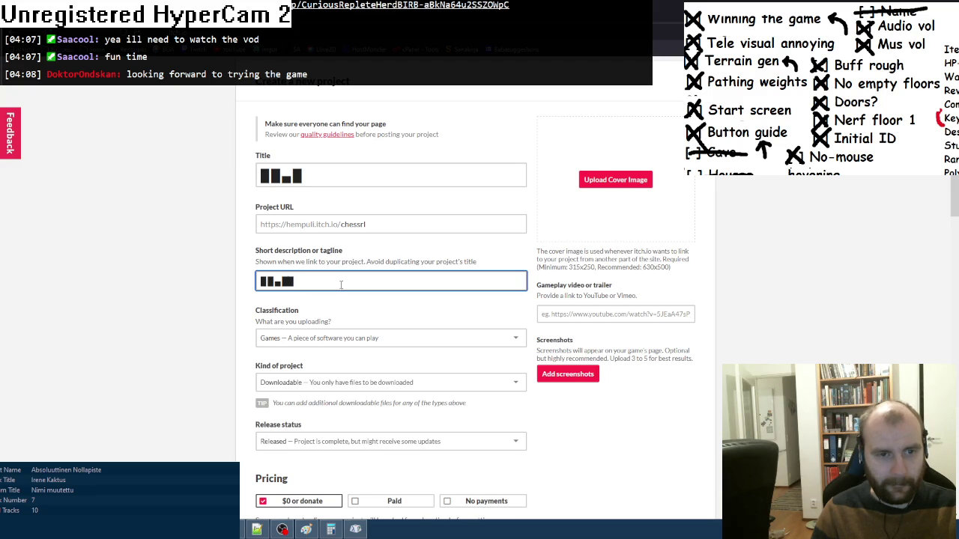
text(e)
double_click(280, 283)
text(in)
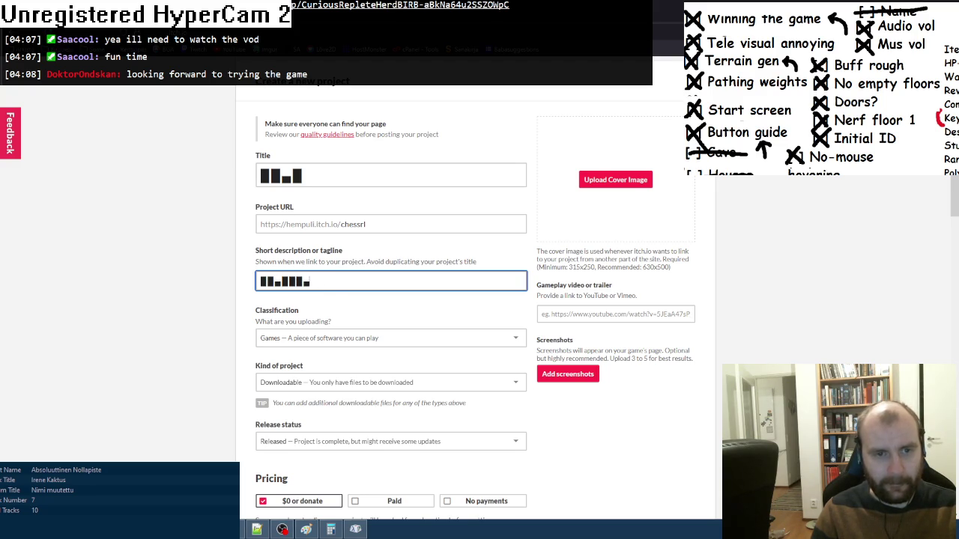
text(ing)
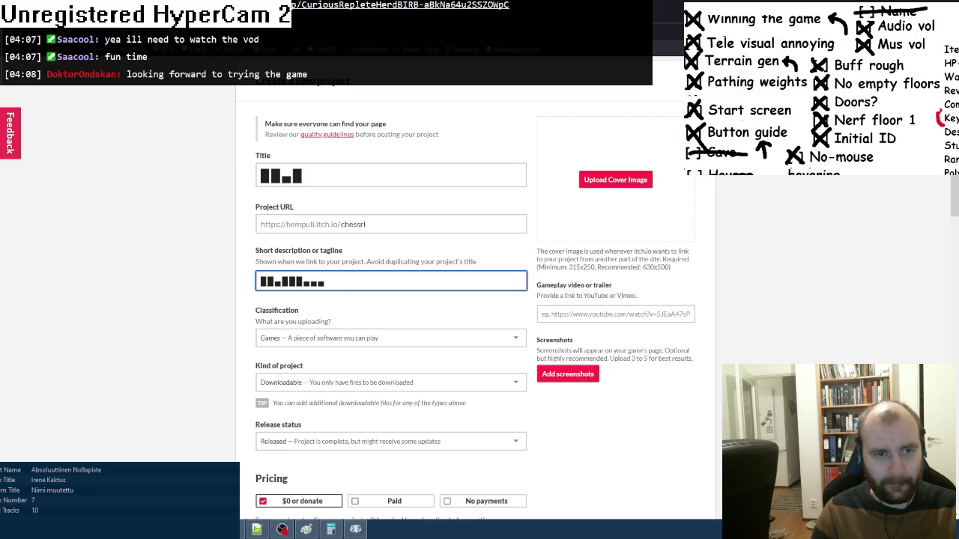
text(d)
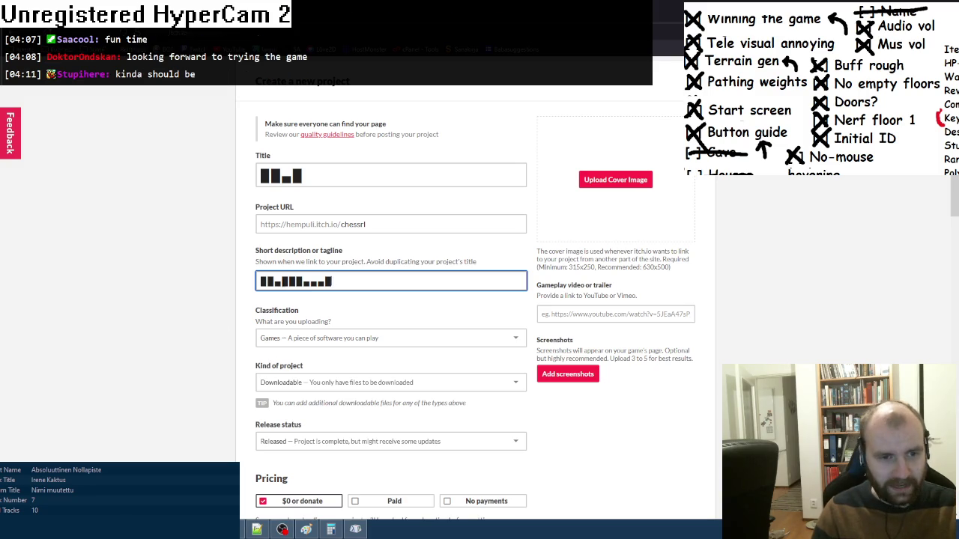
text( eke)
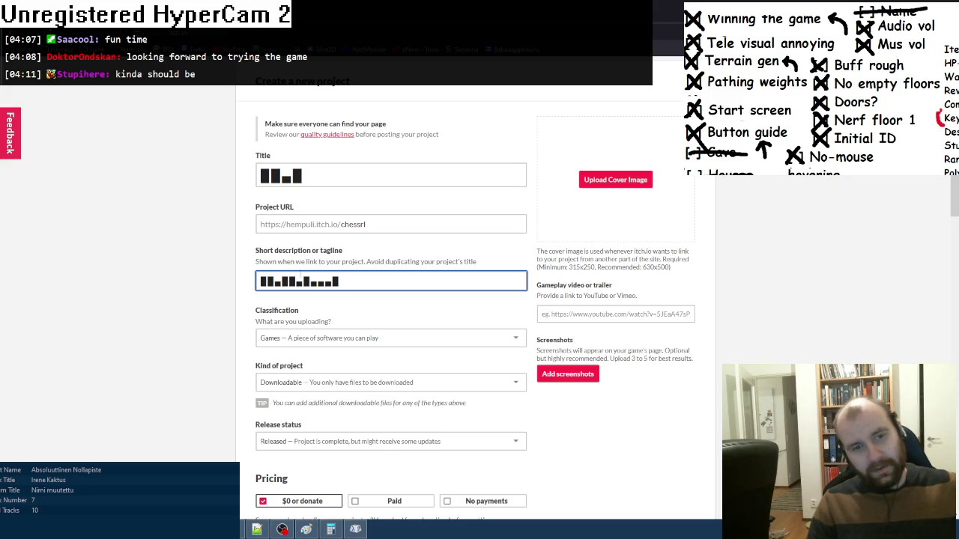
text(s)
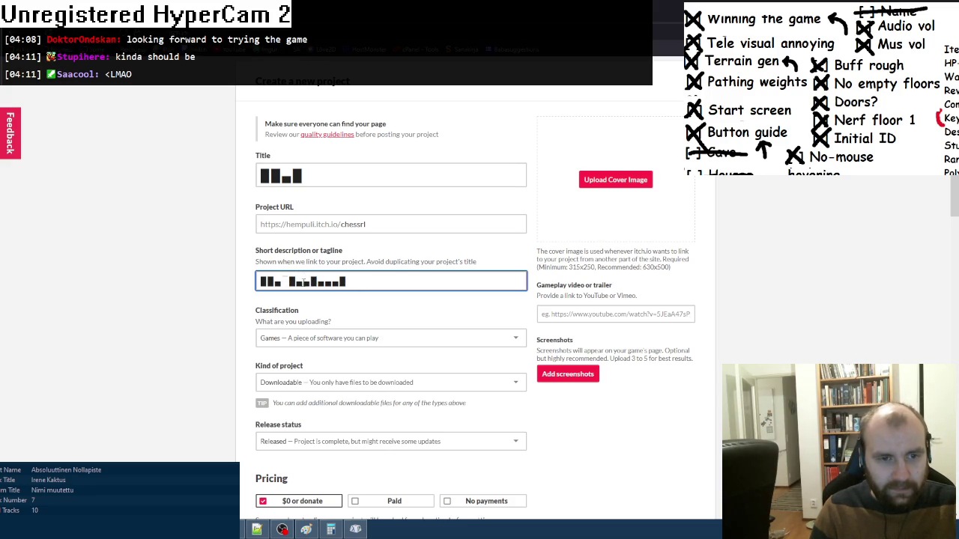
text(es)
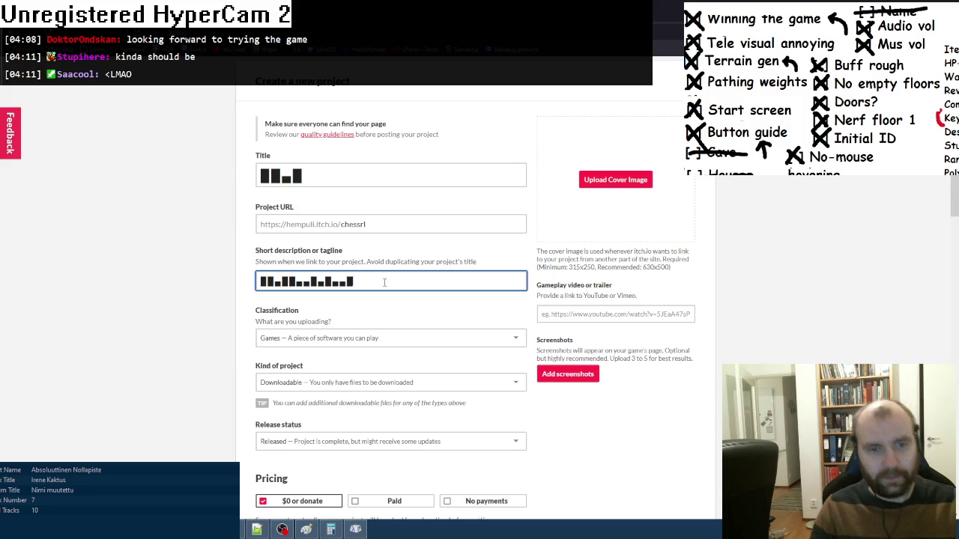
key(alt+Tab)
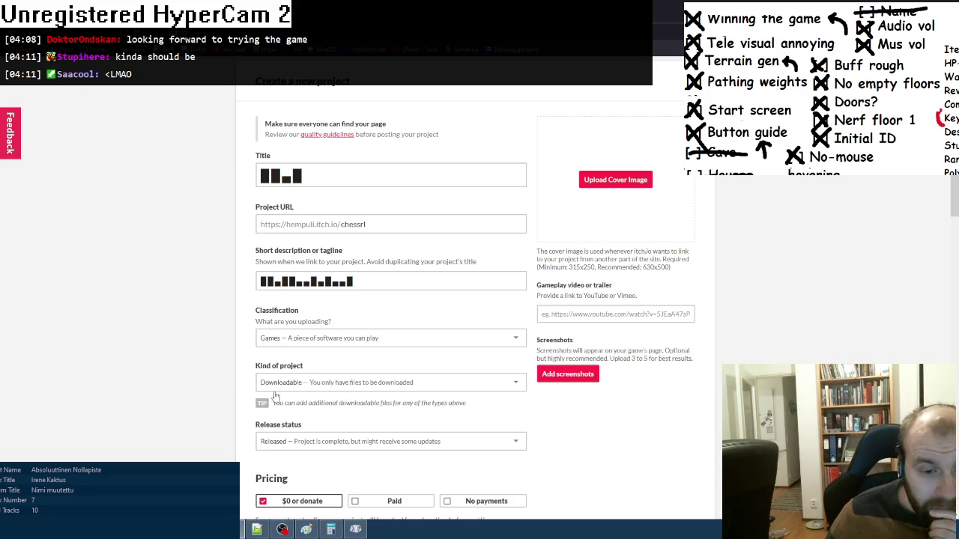
- Scroll down to Uploads and bring up the Upload files picker
scroll(262, 388, down, 2)
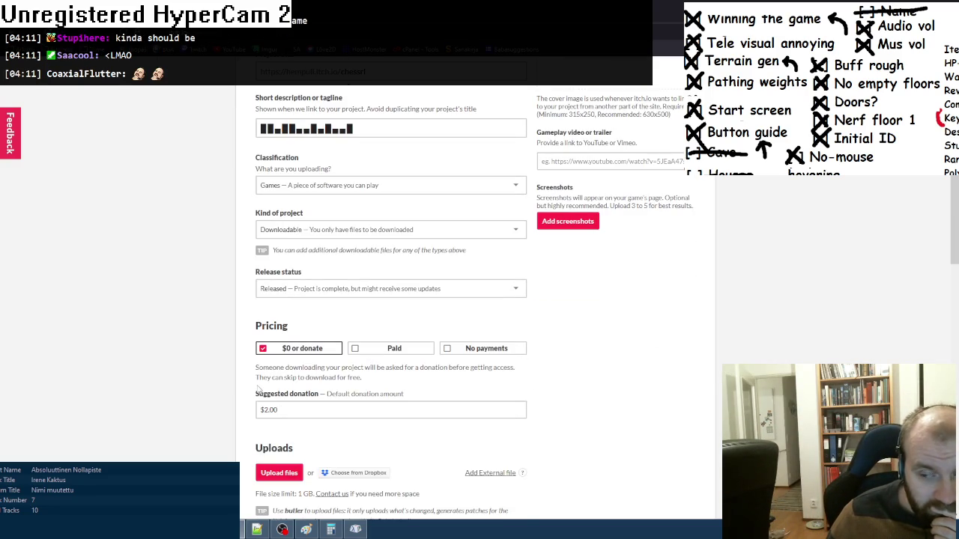
scroll(256, 389, down, 1)
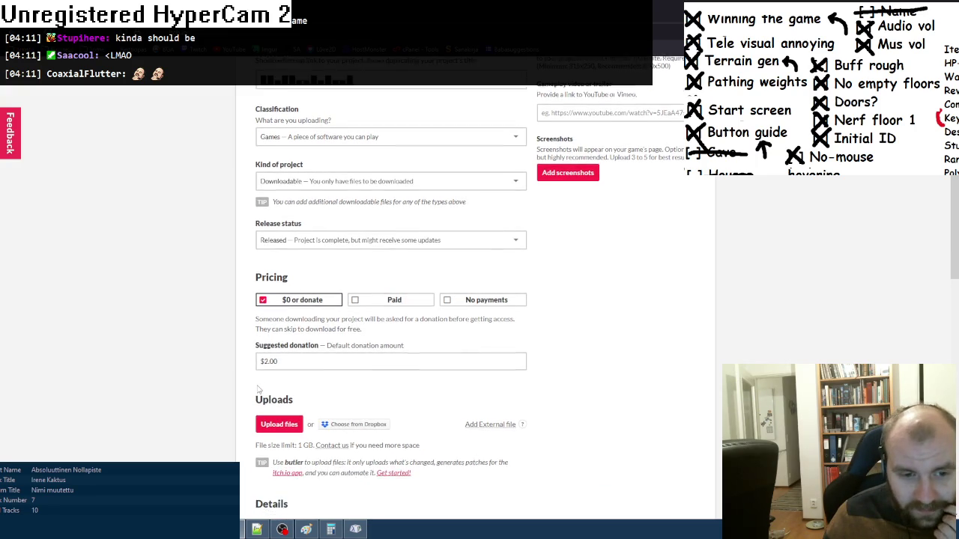
click(270, 421)
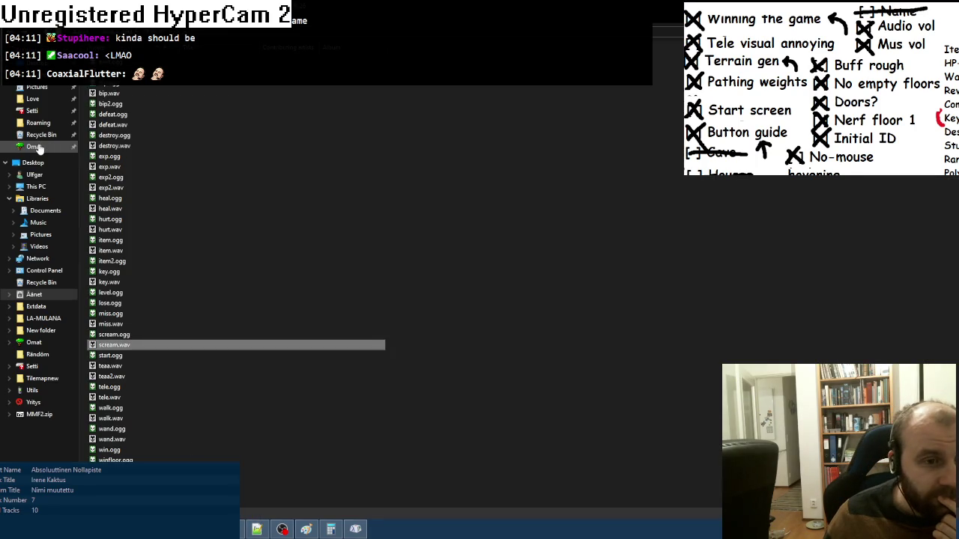
- Open the chessr folder under Omat and select the chess game files
click(34, 146)
click(114, 294)
double_click(116, 294)
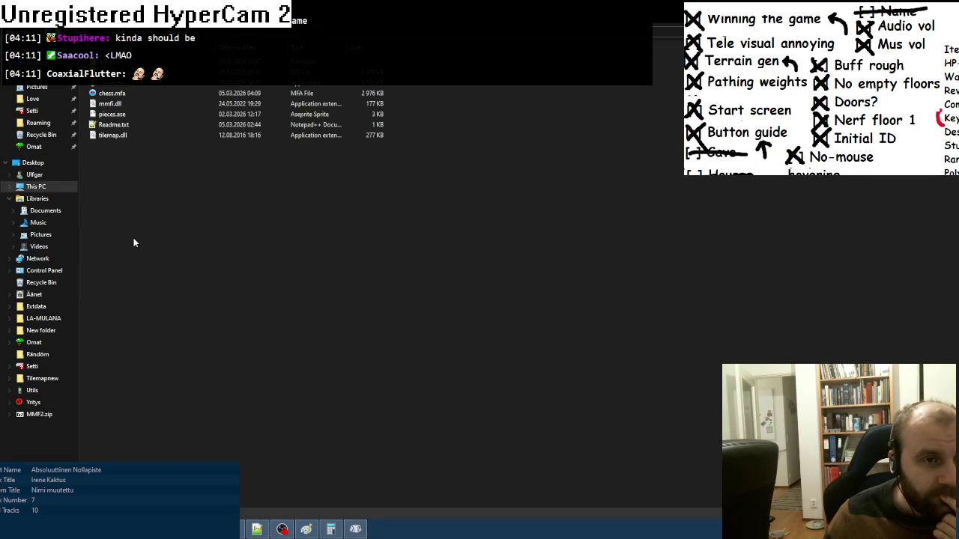
drag(110, 138, 107, 87)
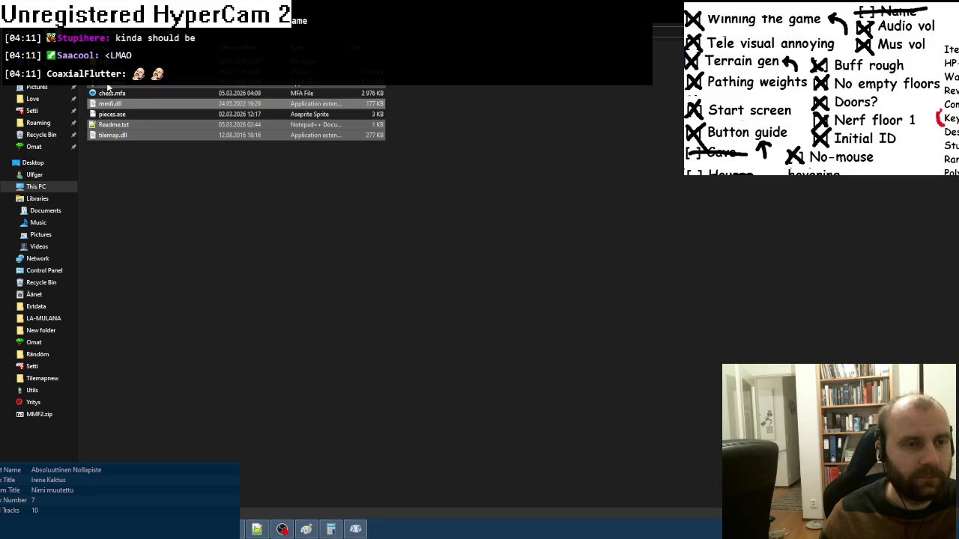
right_click(106, 87)
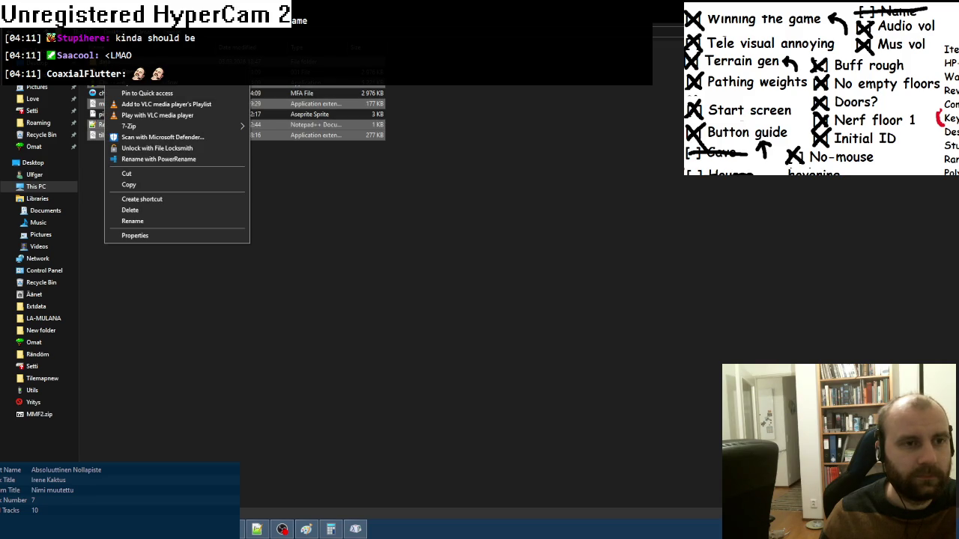
mouse_move(192, 127)
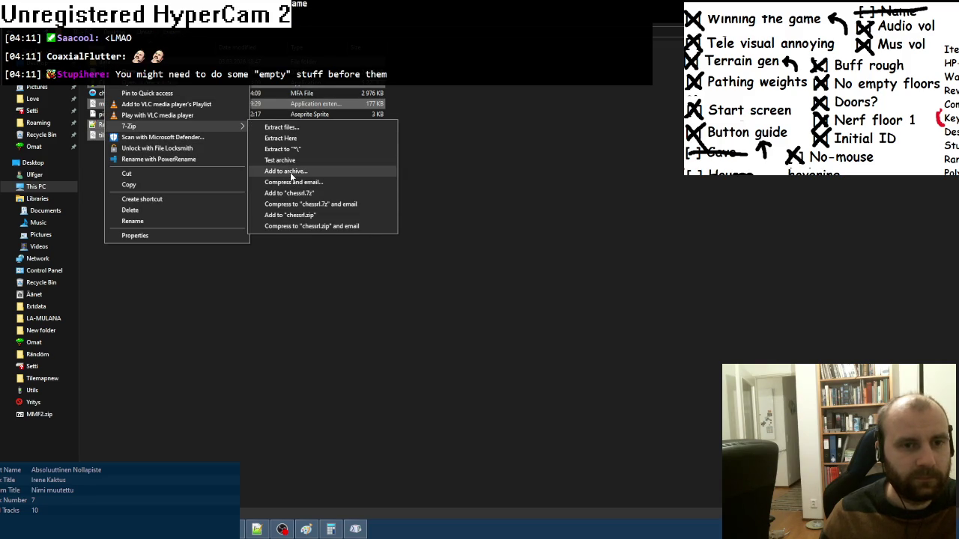
click(313, 342)
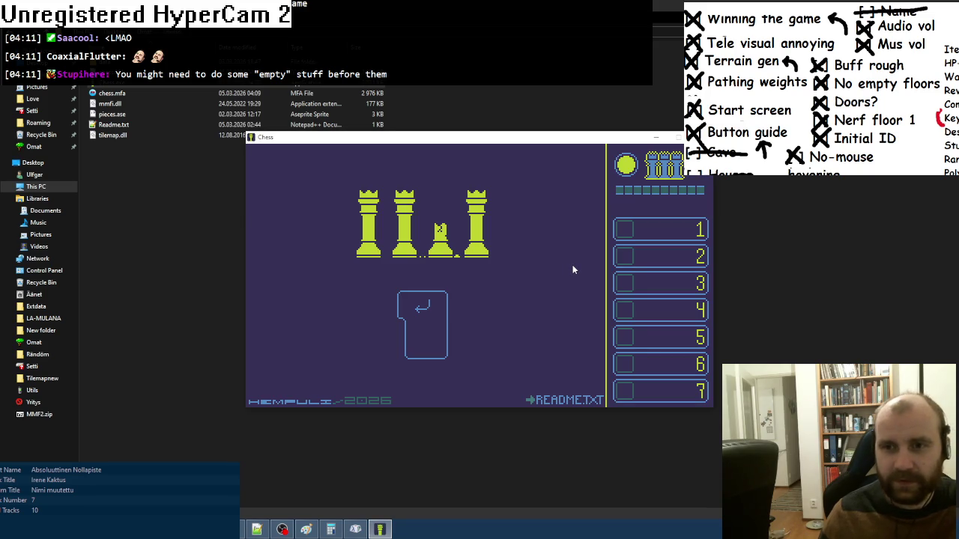
key(Return)
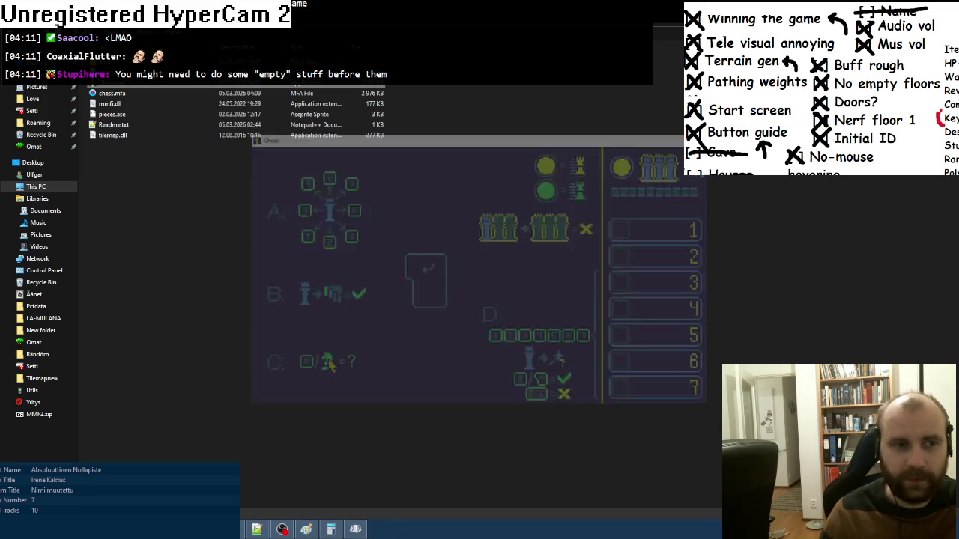
- Reselect the game files, restoring them with Ctrl+Z after an accidental delete
drag(117, 142, 103, 88)
right_click(102, 86)
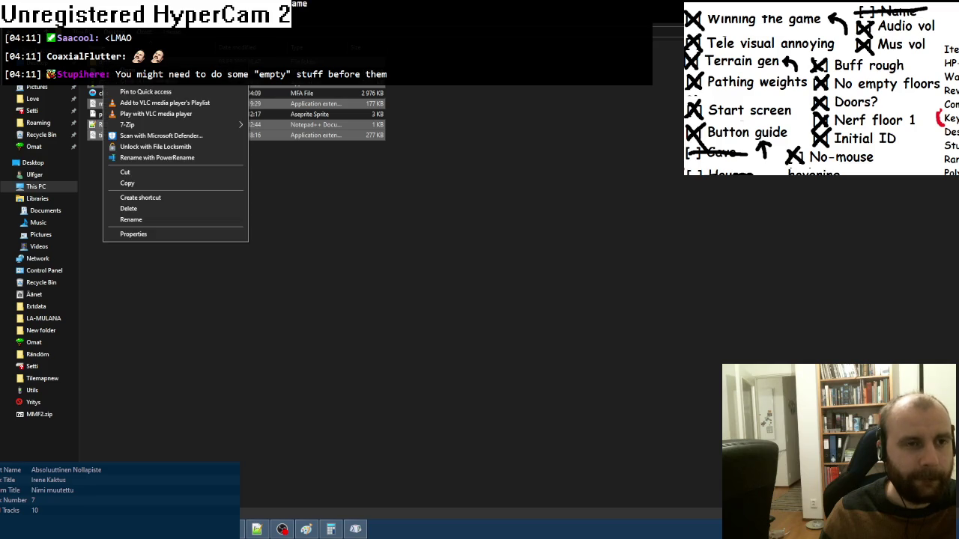
key(d)
key(ctrl+z)
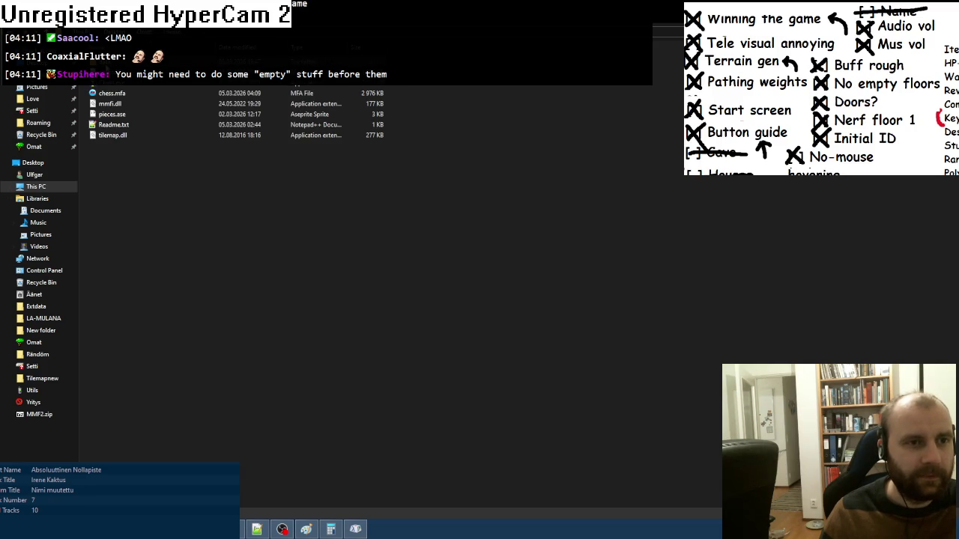
- Pack the selected game files into a 7-Zip archive named Chess.zip
right_click(106, 135)
mouse_move(182, 153)
click(300, 197)
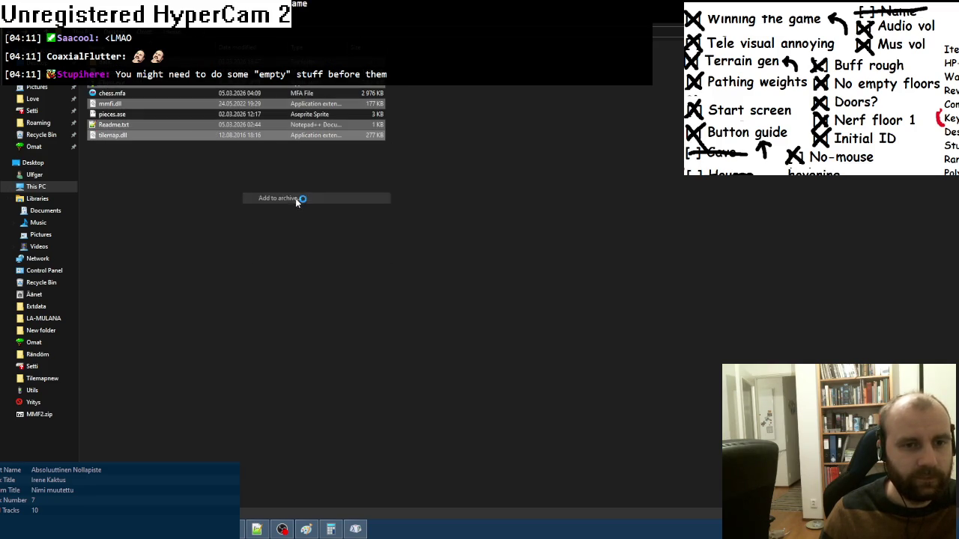
text(ChessRL)
key(BackSpace)
key(BackSpace)
click(477, 383)
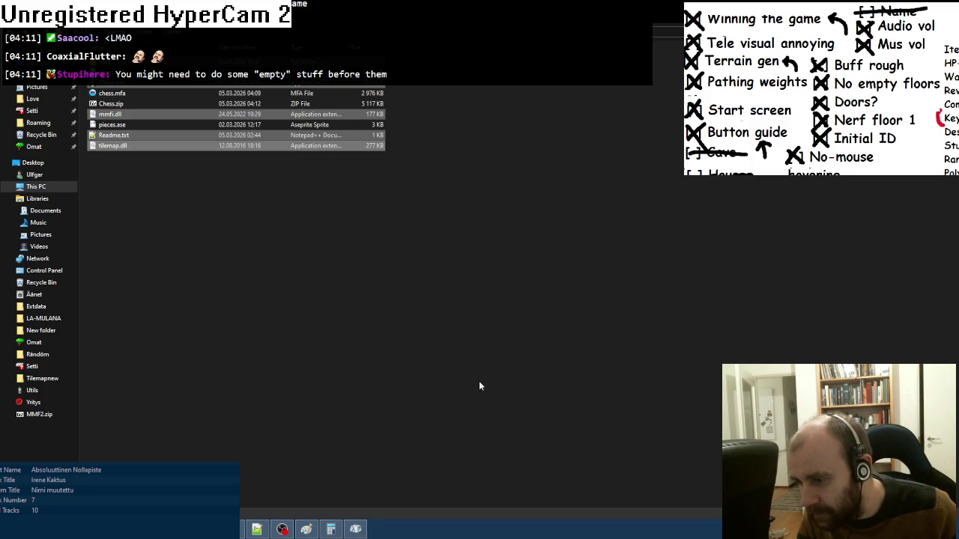
click(480, 385)
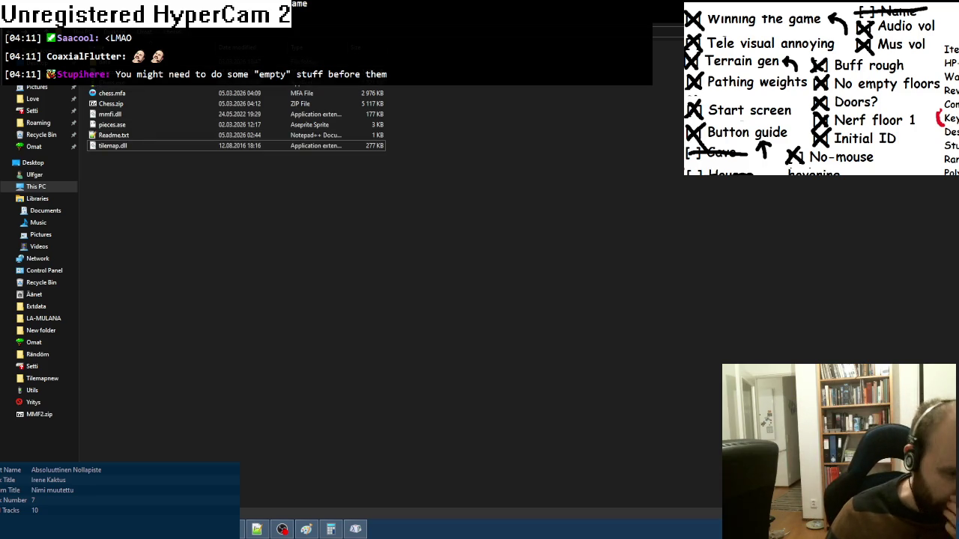
- Go back to the itch.io project form and begin uploading a file
click(172, 450)
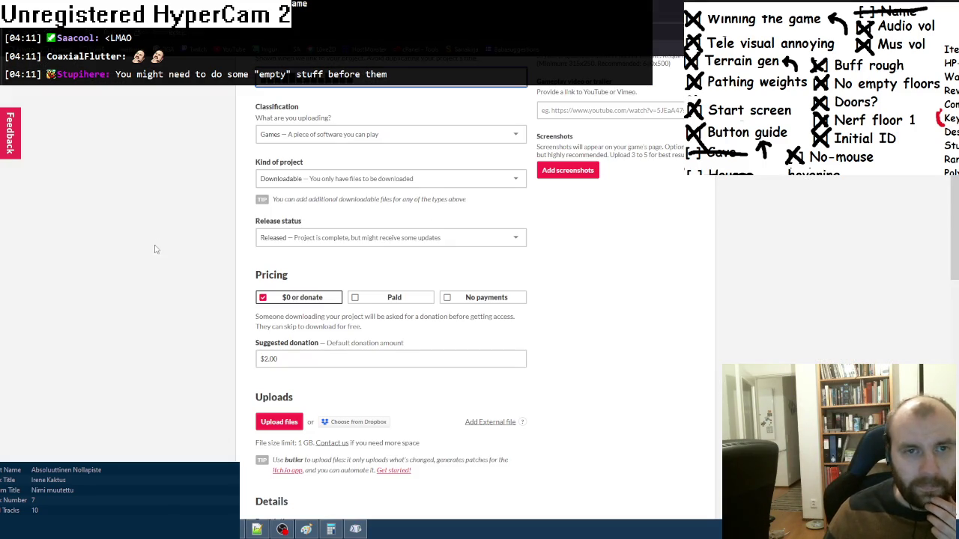
scroll(187, 257, up, 5)
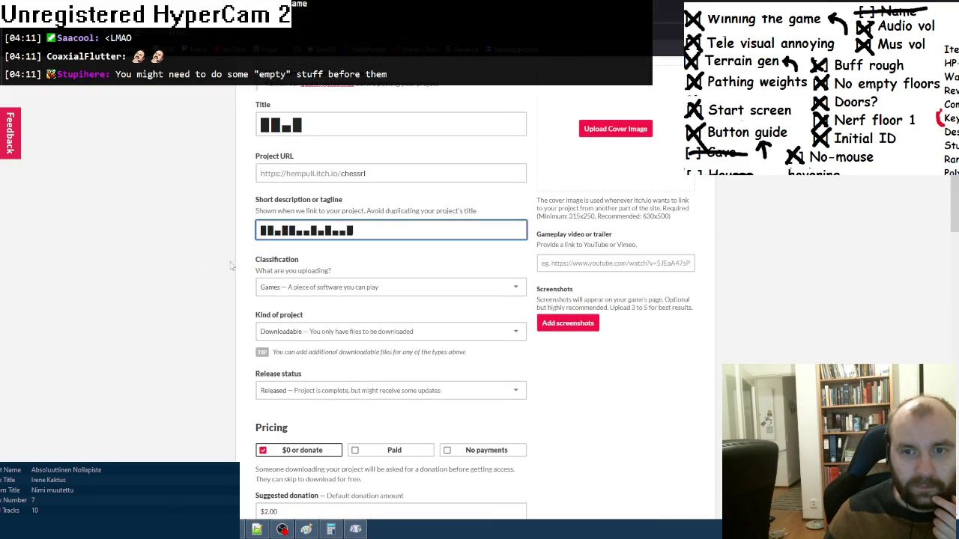
scroll(224, 263, down, 6)
click(277, 324)
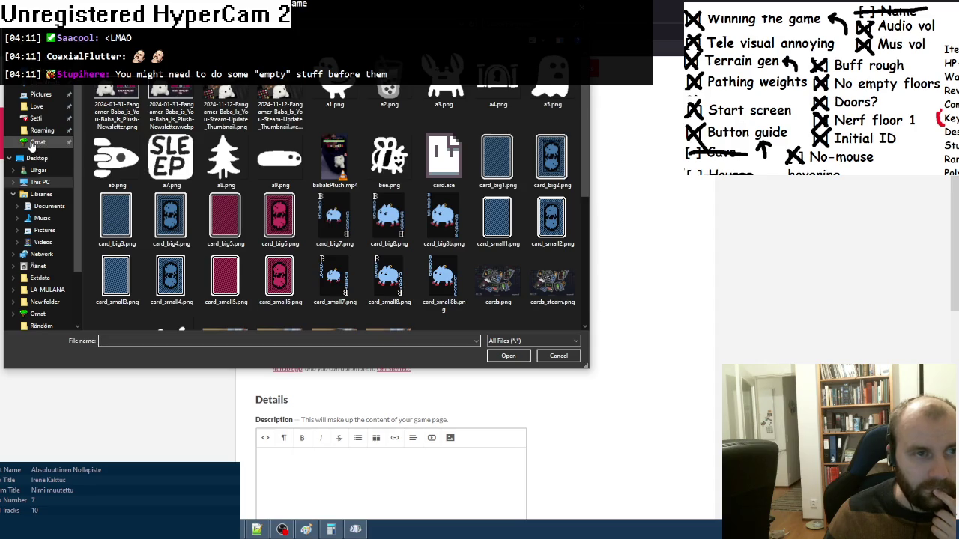
- Pick Chess.zip from the Omat chessrl folder as the itch.io upload
click(33, 142)
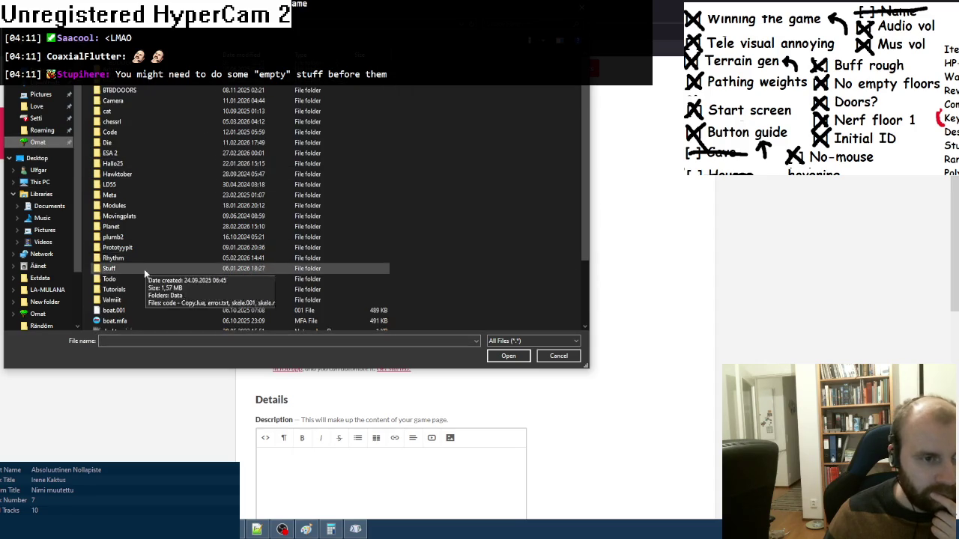
scroll(146, 271, down, 1)
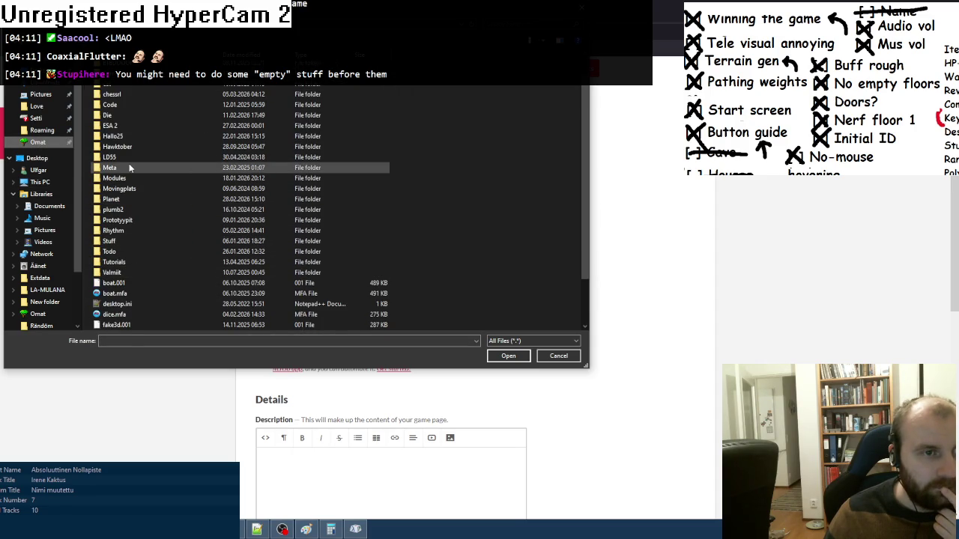
scroll(127, 165, up, 1)
double_click(117, 125)
double_click(105, 120)
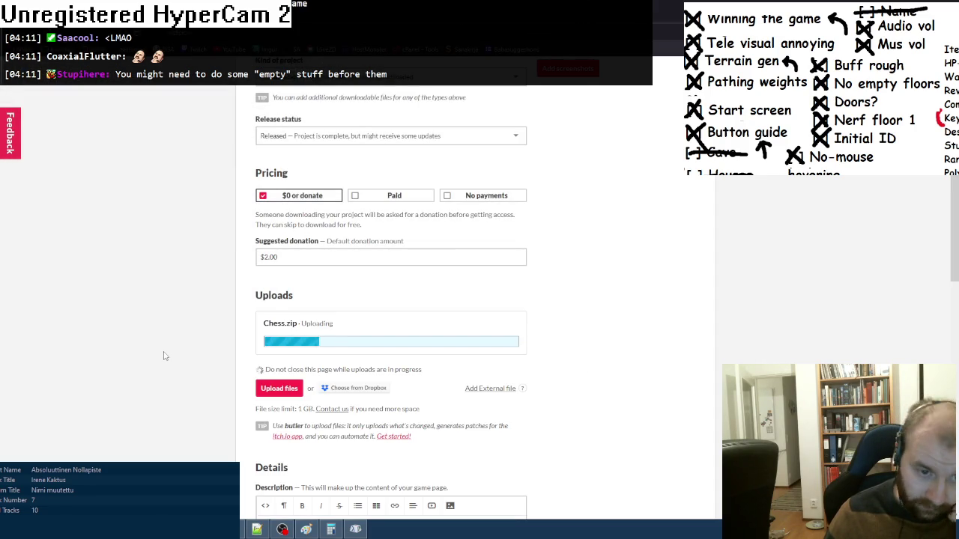
scroll(166, 357, down, 2)
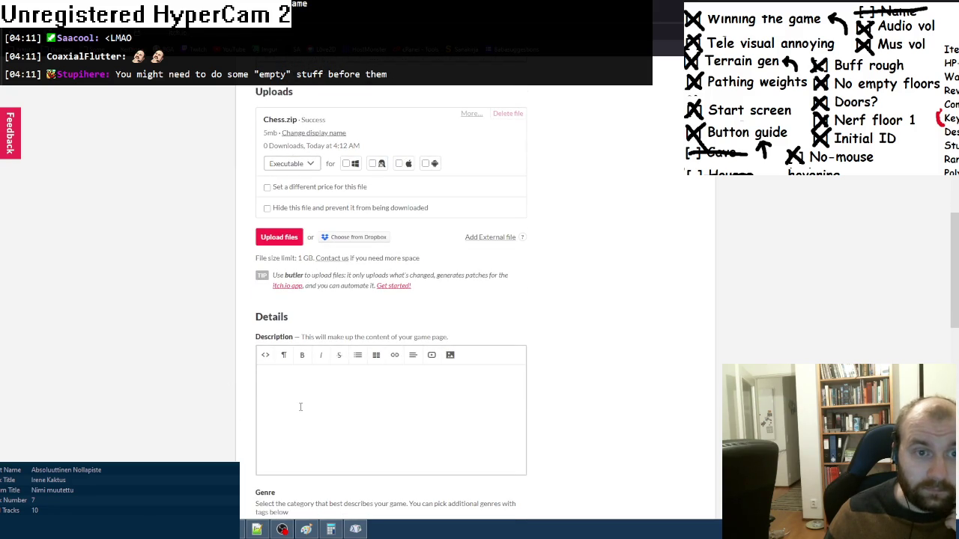
- Type 'Climb the tower, defeat opponents, use wands.' plus Controls: Numpad move, X / mouse hover examine, Escape cancel
scroll(199, 391, down, 2)
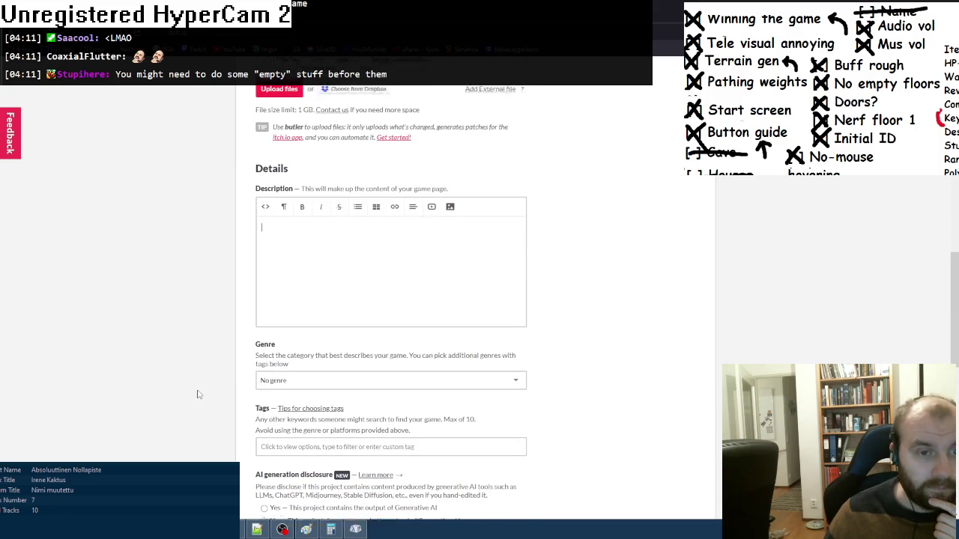
scroll(198, 394, up, 2)
scroll(199, 393, down, 1)
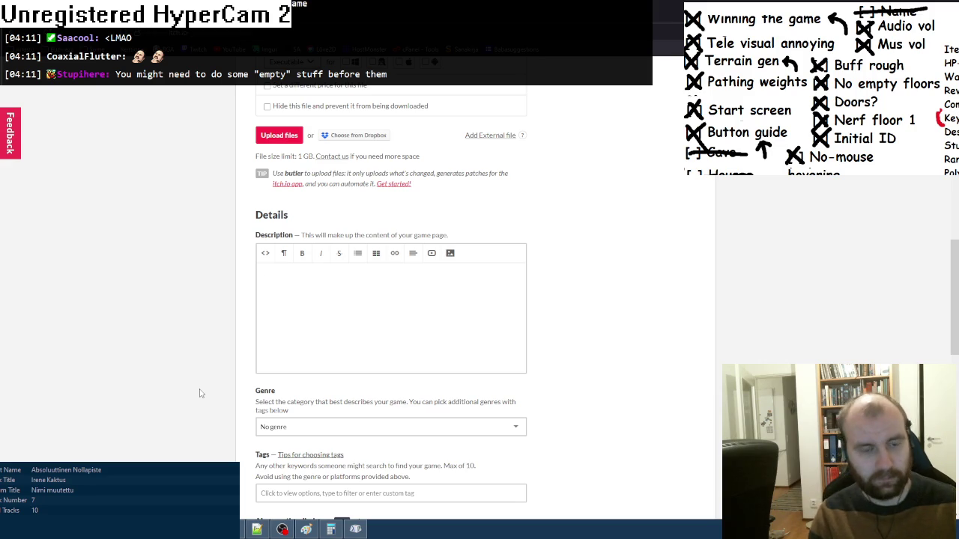
text(Cl)
text(imb the tower)
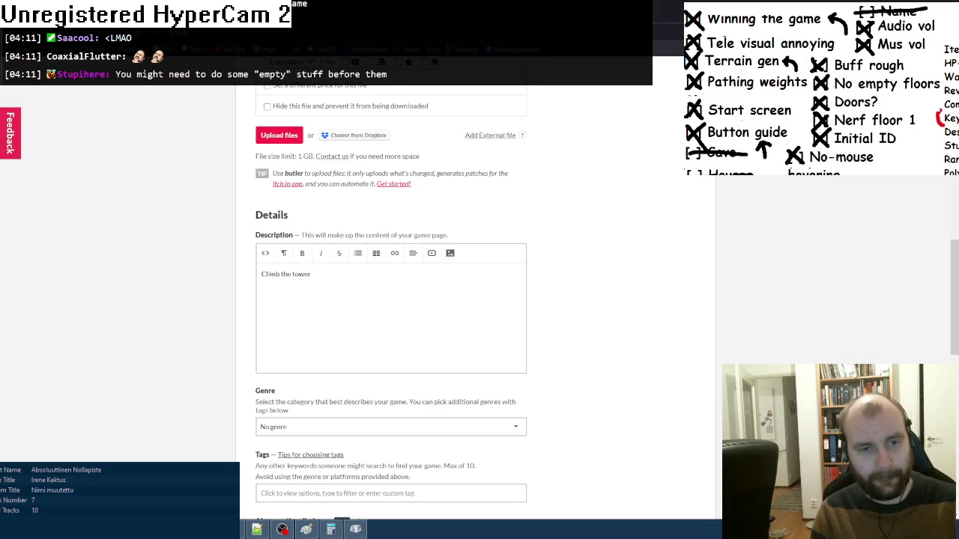
text(, defeat)
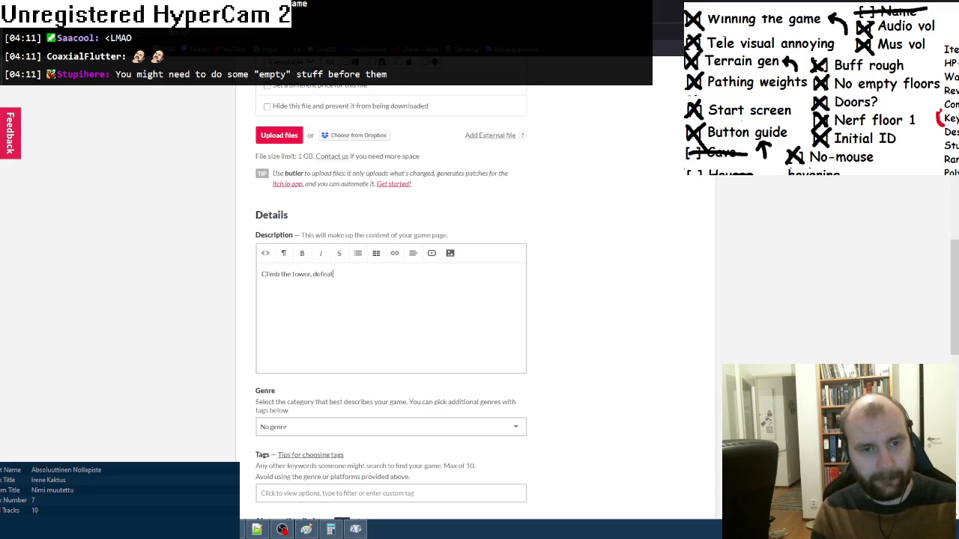
text( opponent)
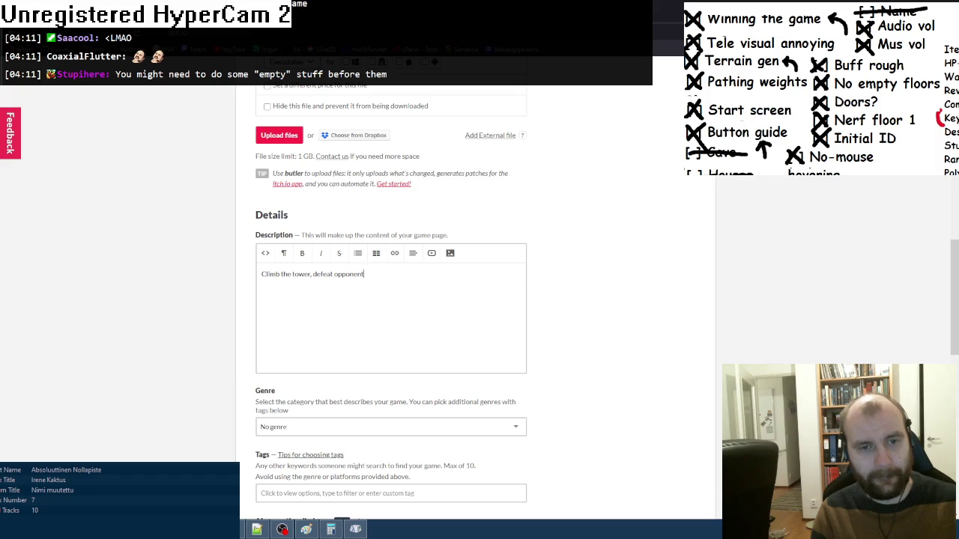
text(s, use wan)
text(ontrols)
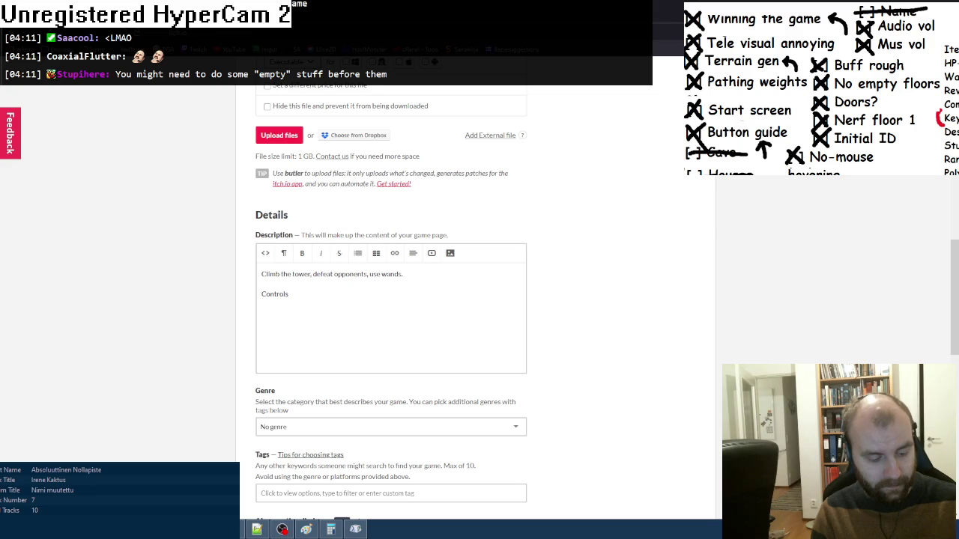
text(keys)
key(BackSpace)
key(BackSpace)
key(BackSpace)
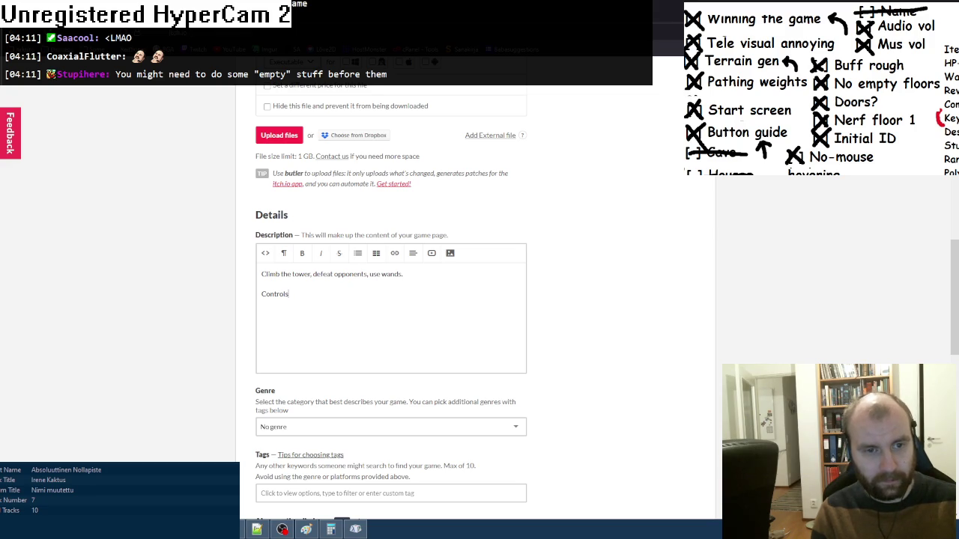
text(Numpa)
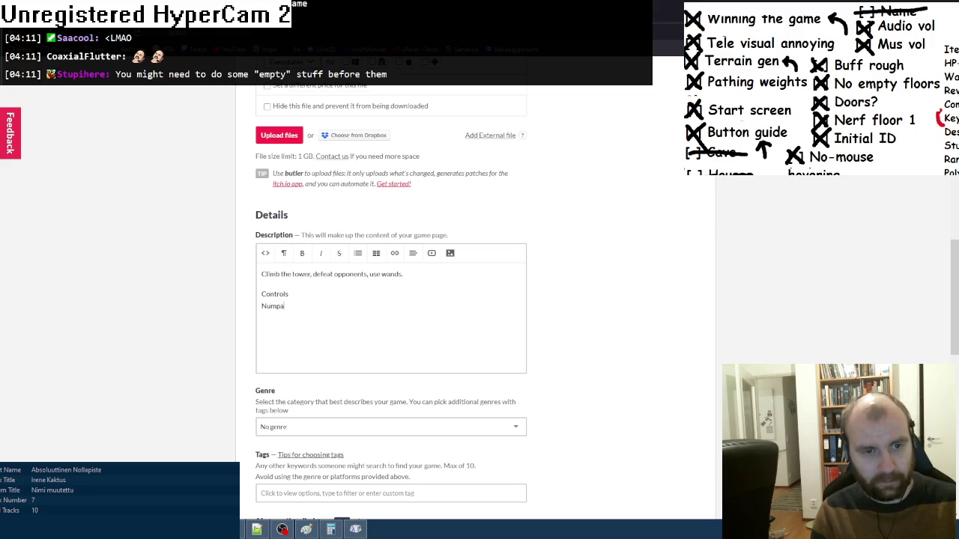
text(d:ove)
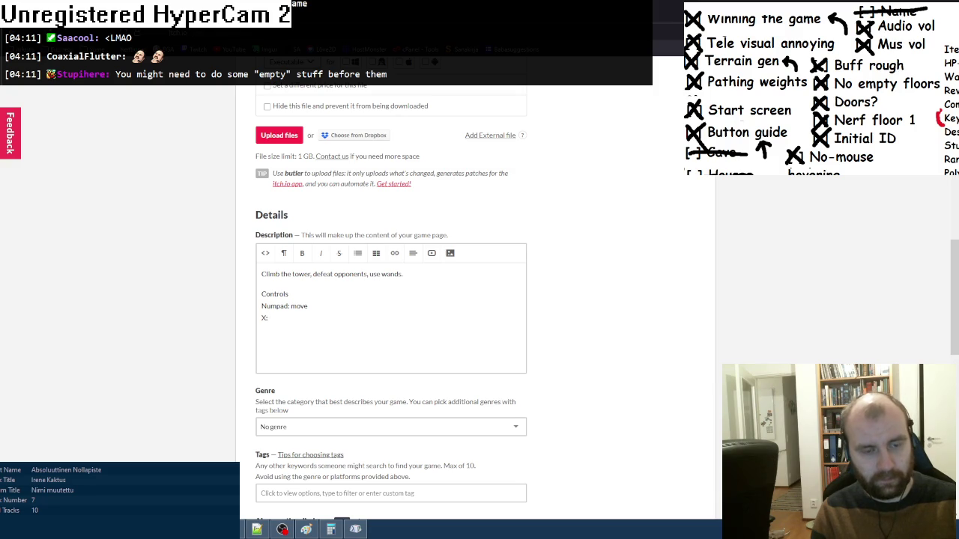
text(amine)
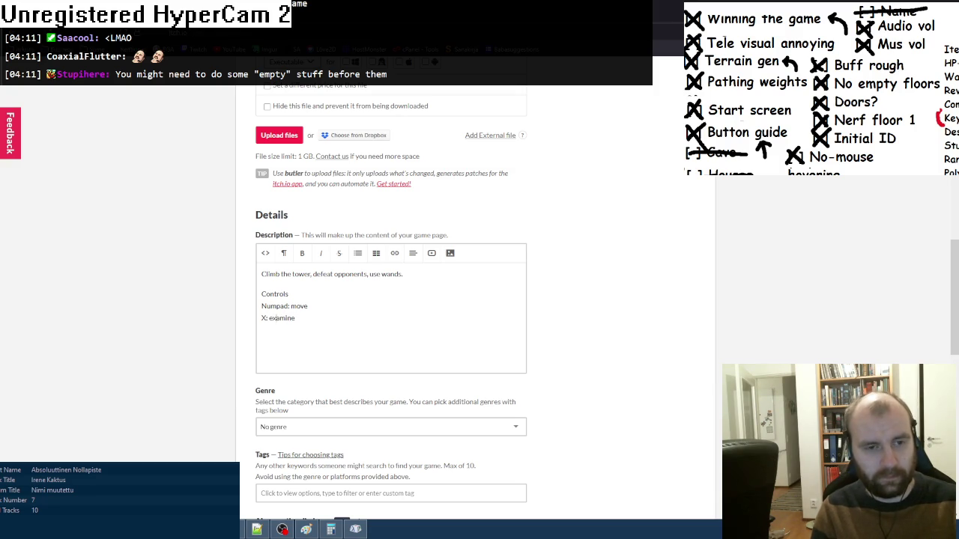
text( /)
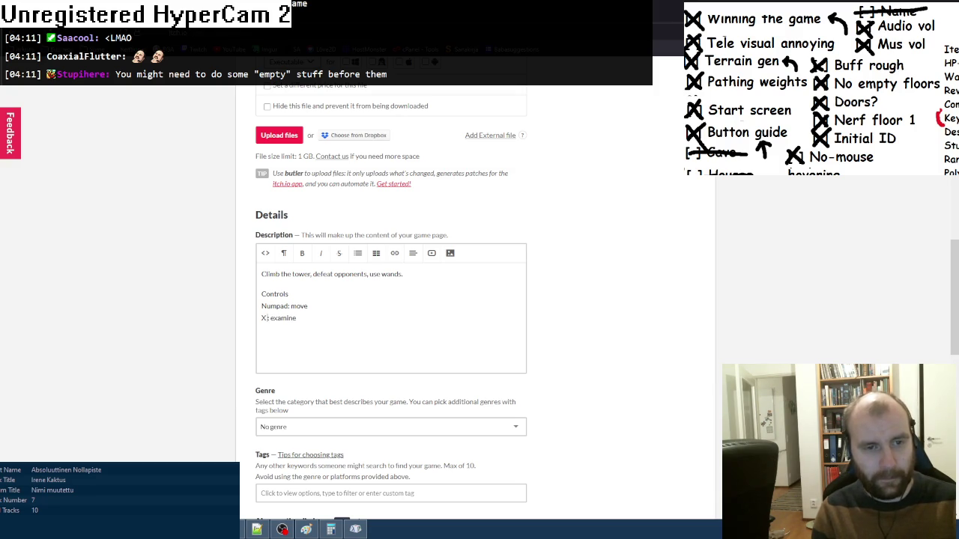
text( mouse ho)
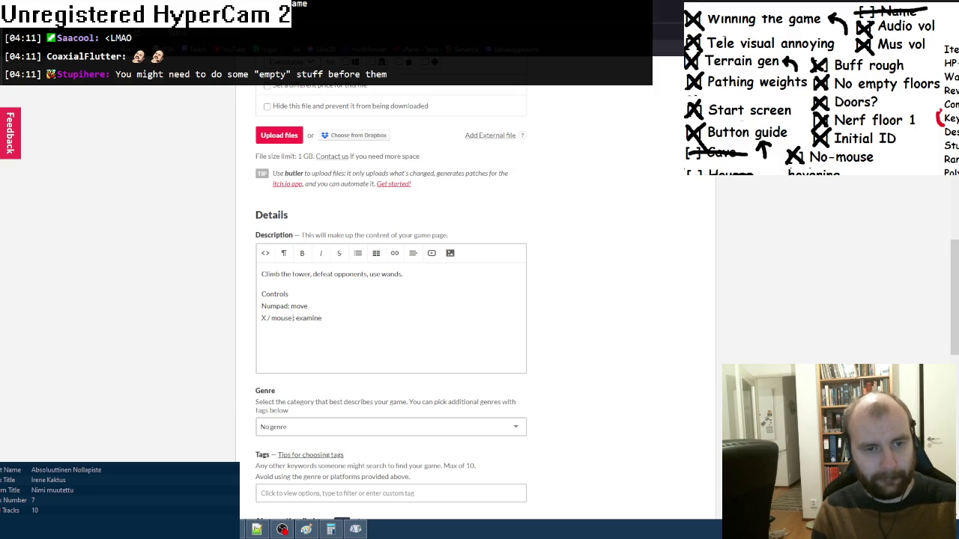
text(ver:)
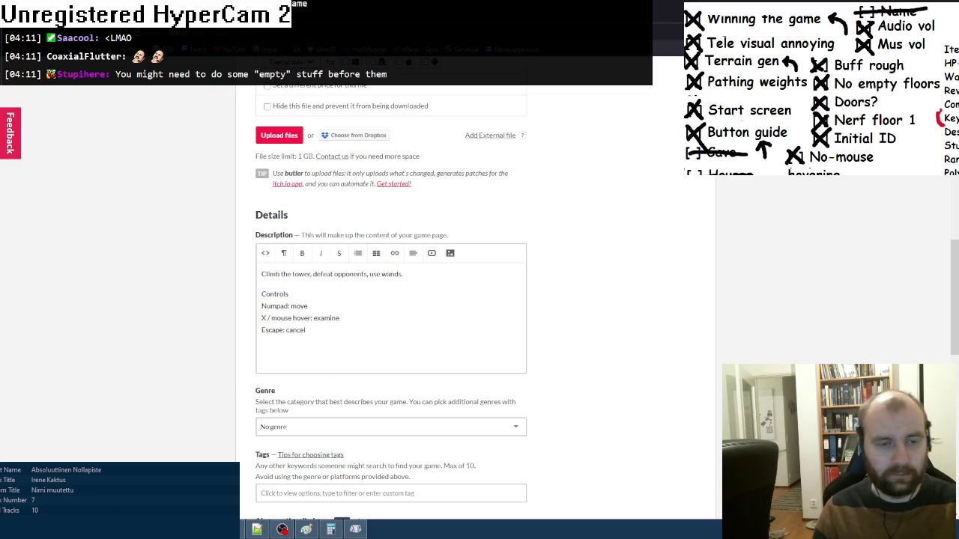
key(Return)
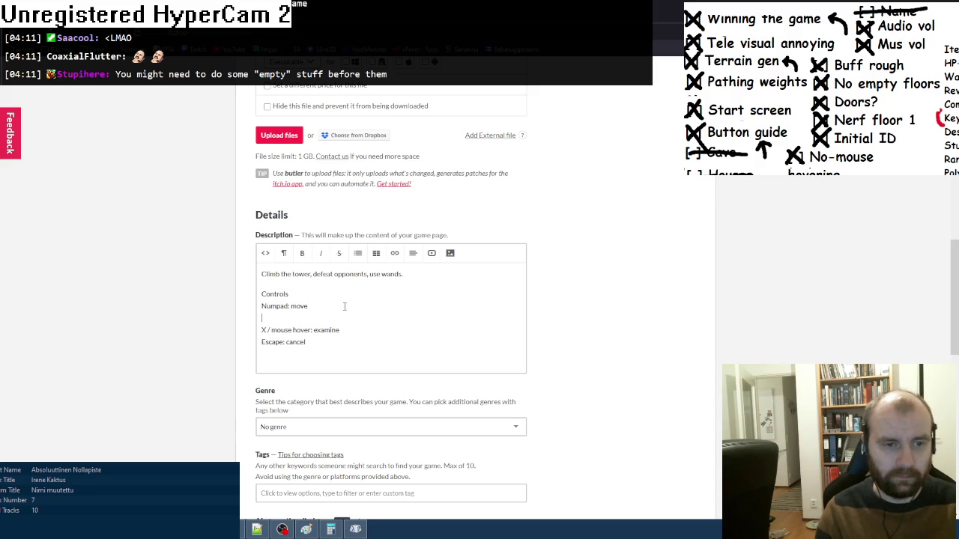
- Add inventory, Enter: confirm and R: restart lines to the controls list
text(Number keys: use)
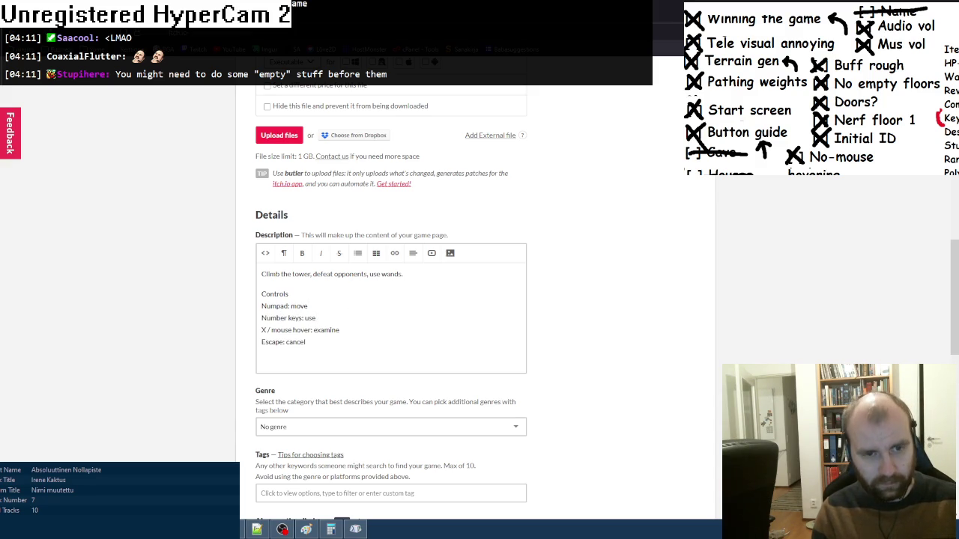
text( inventory items)
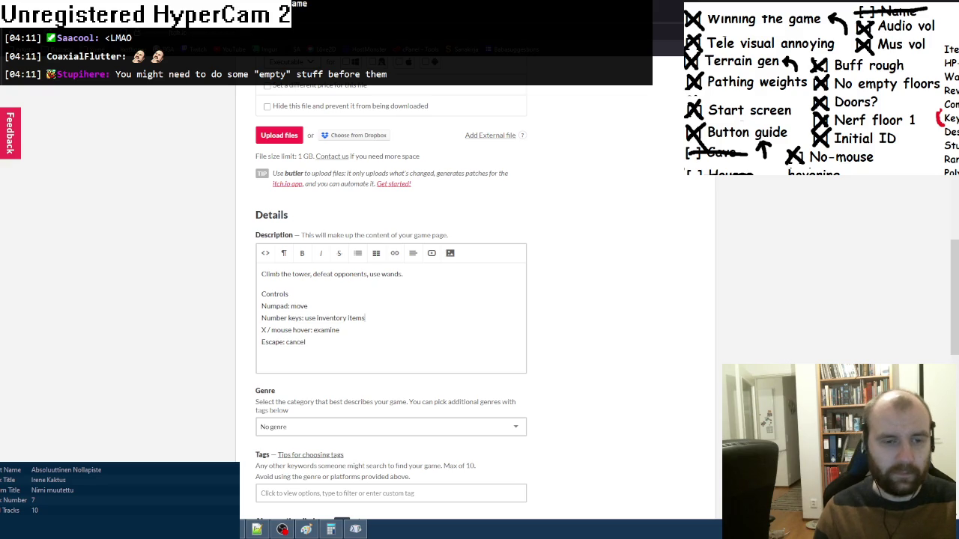
key(Return)
text(Enter / Numpad 5:)
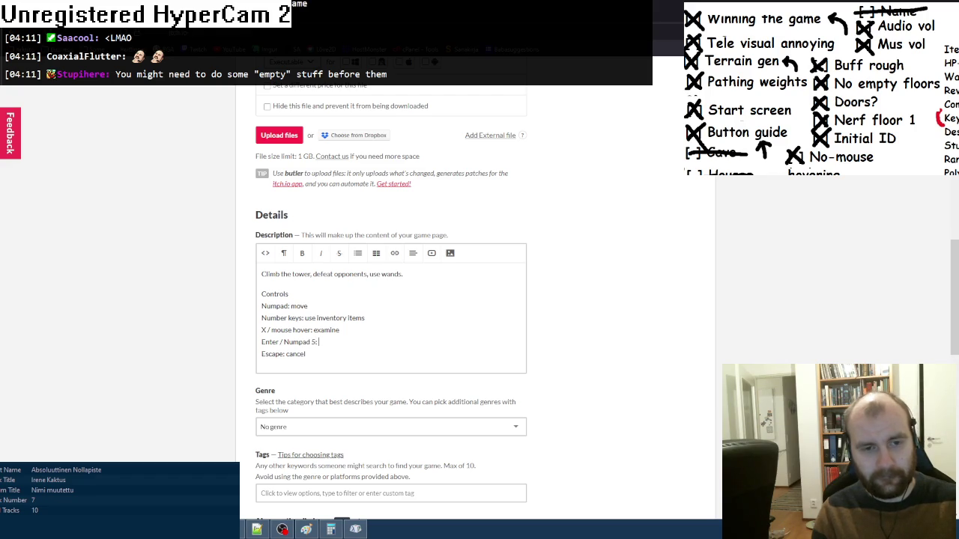
text( confirm)
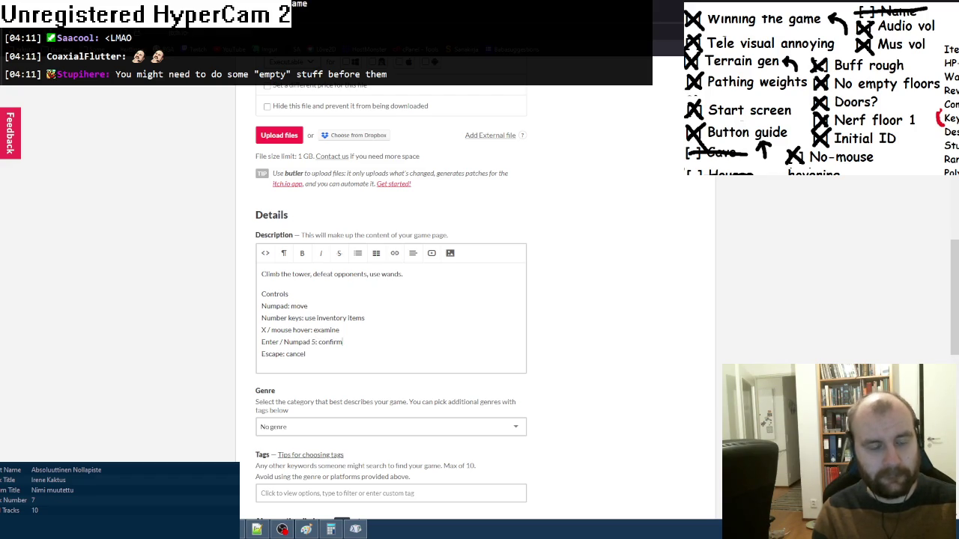
key(Return)
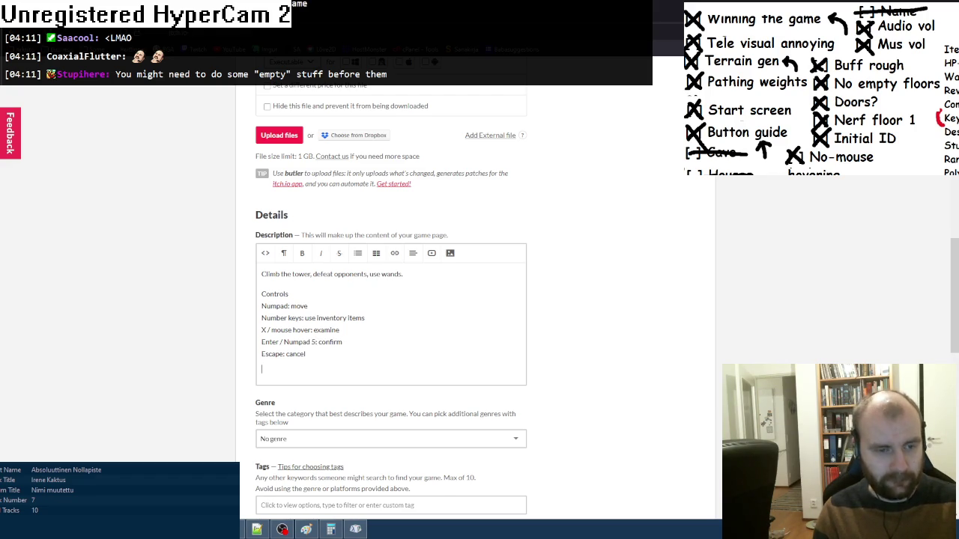
text(R:restart)
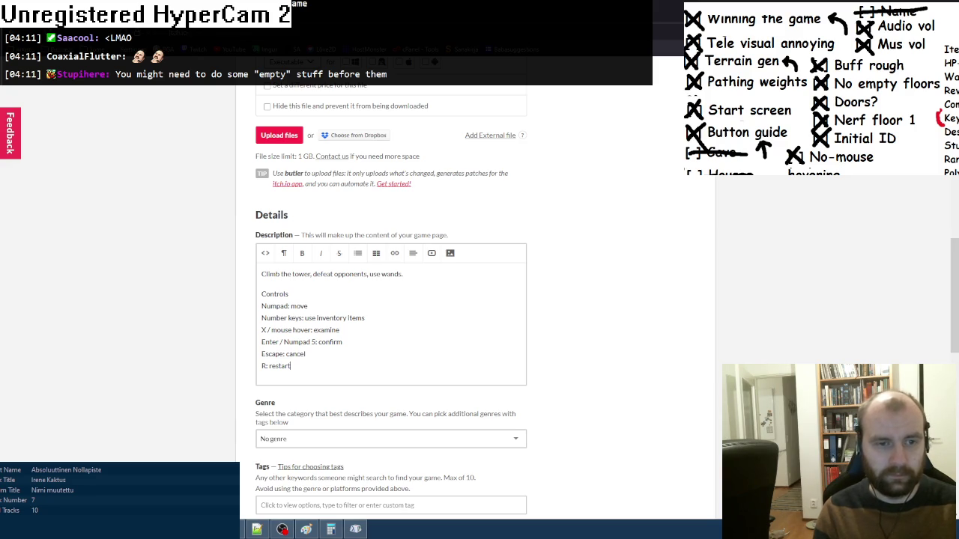
- Add a 'Credits:' heading with an empty line beneath it
key(Return)
text(Cre)
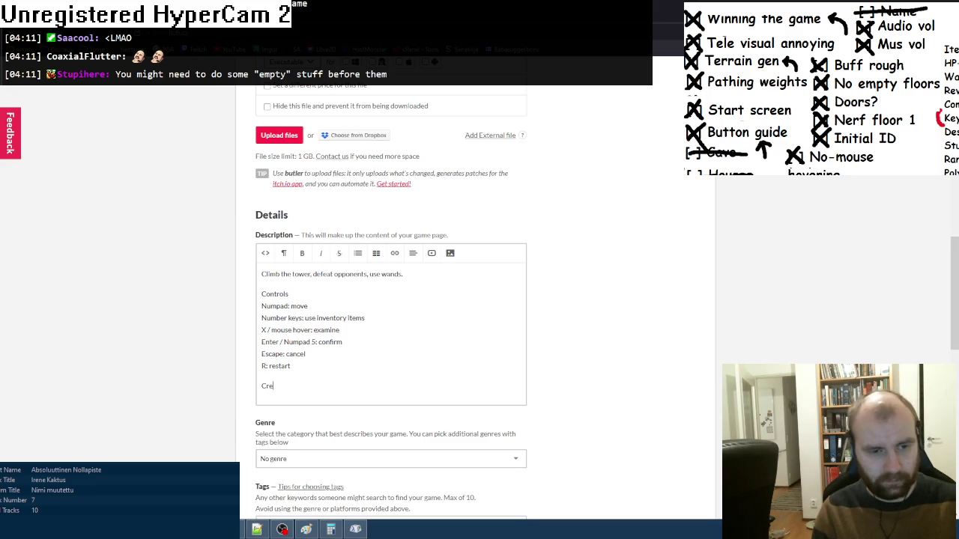
text(dits:)
key(Return)
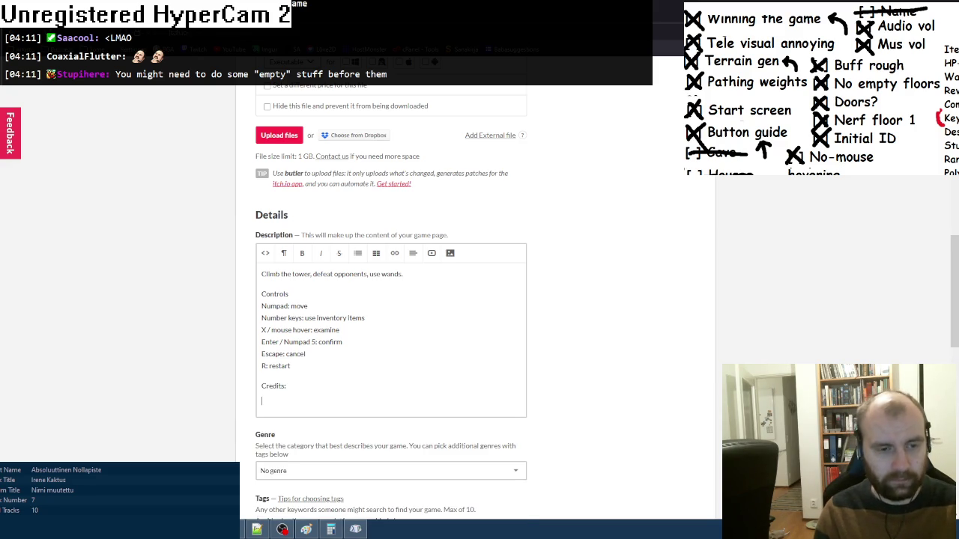
click(257, 530)
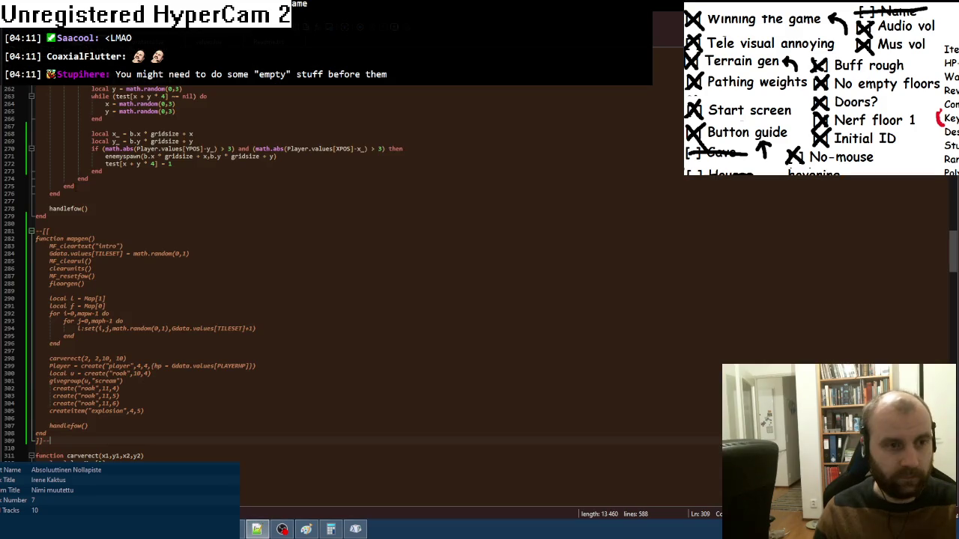
- Select all the text in the Notepad++ credits file for copying
click(256, 44)
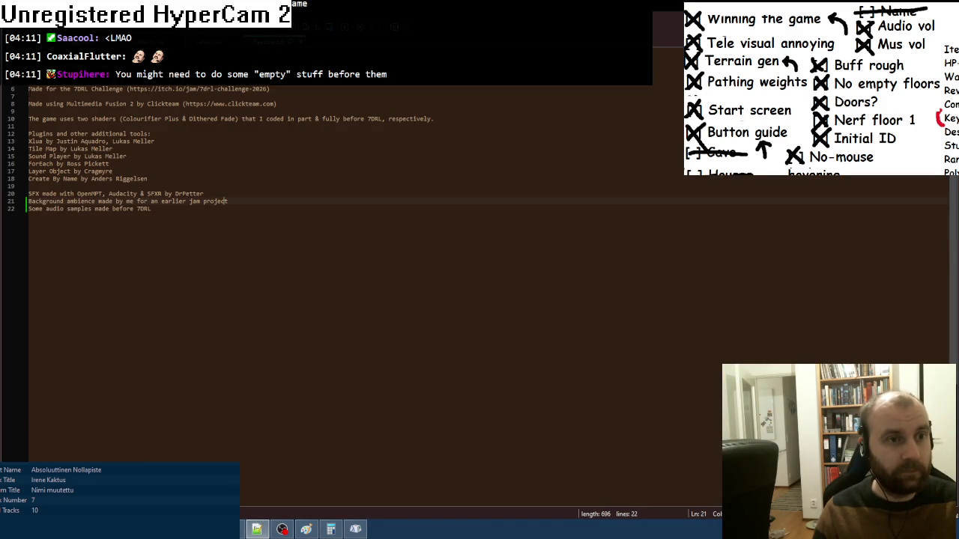
key(ctrl+a)
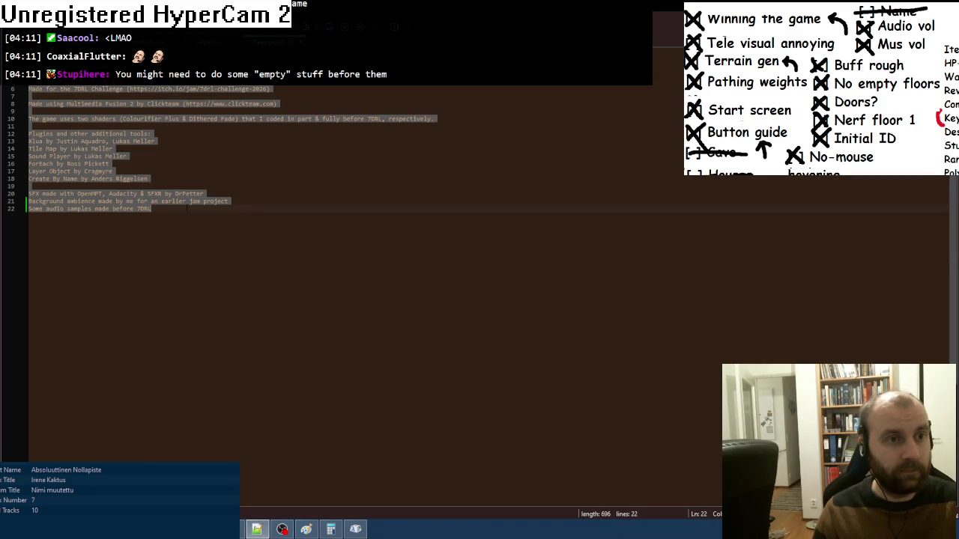
click(172, 450)
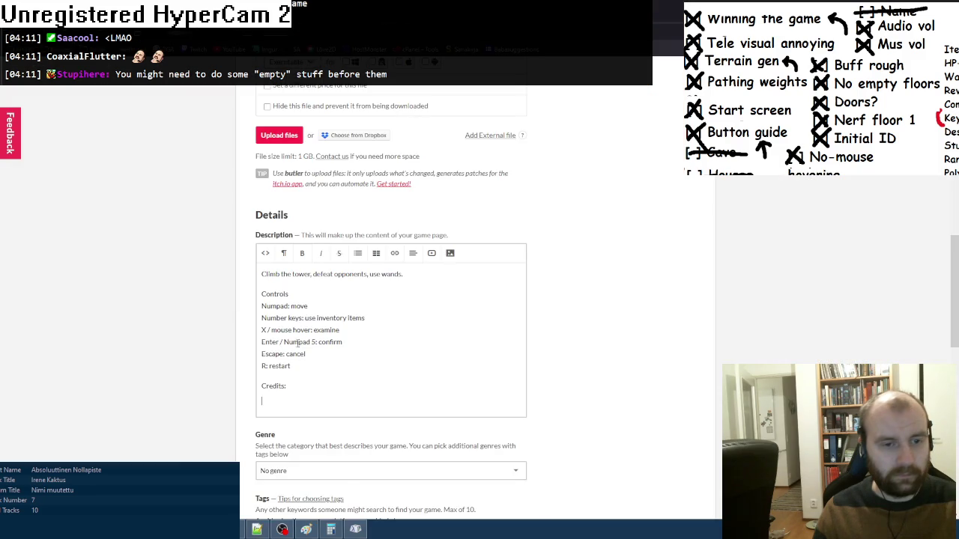
- Paste the credits text, from the 7DRL note to the audio notes, under Credits
scroll(297, 355, down, 4)
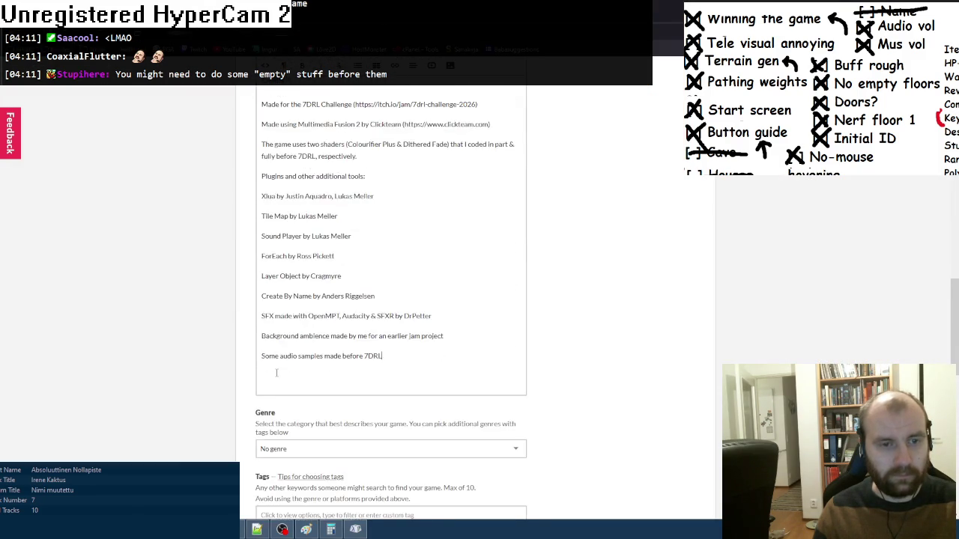
scroll(277, 373, up, 6)
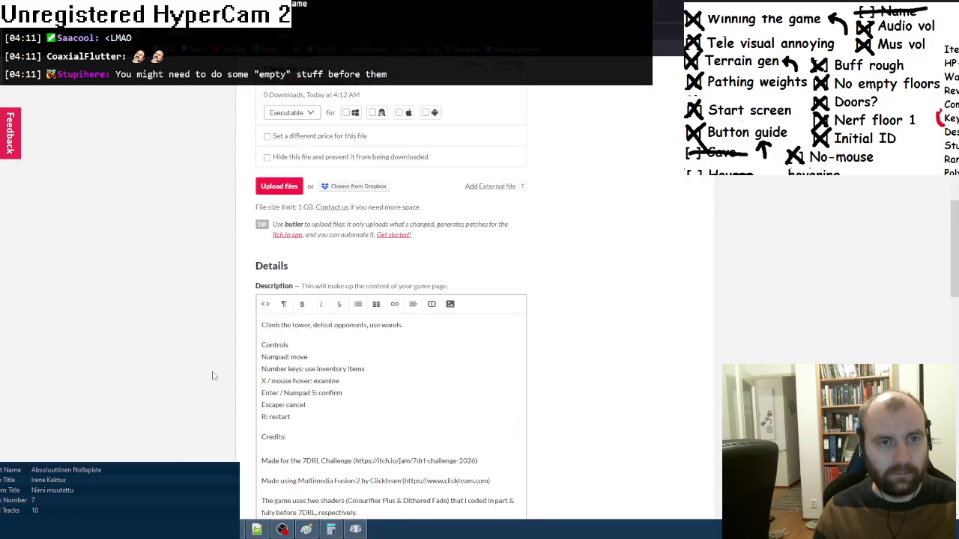
scroll(214, 378, down, 6)
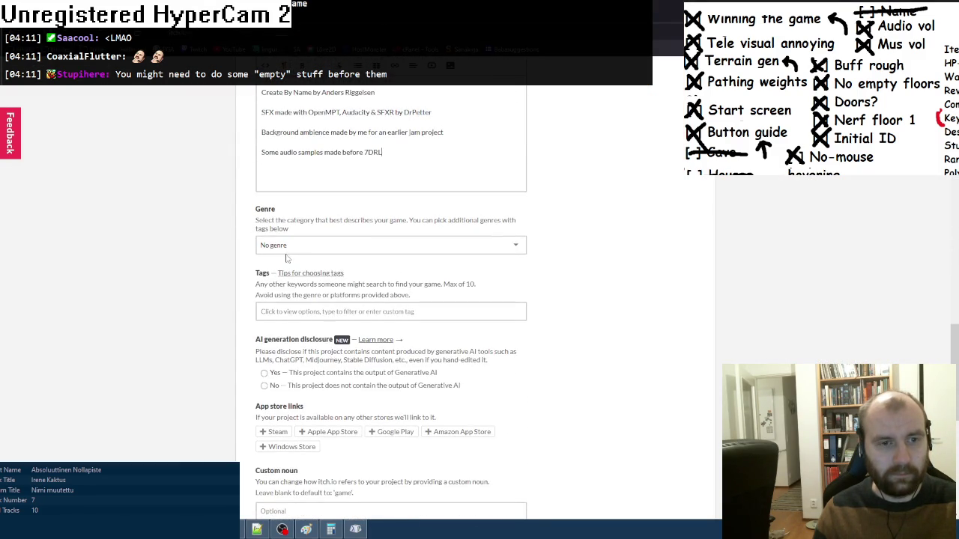
click(293, 246)
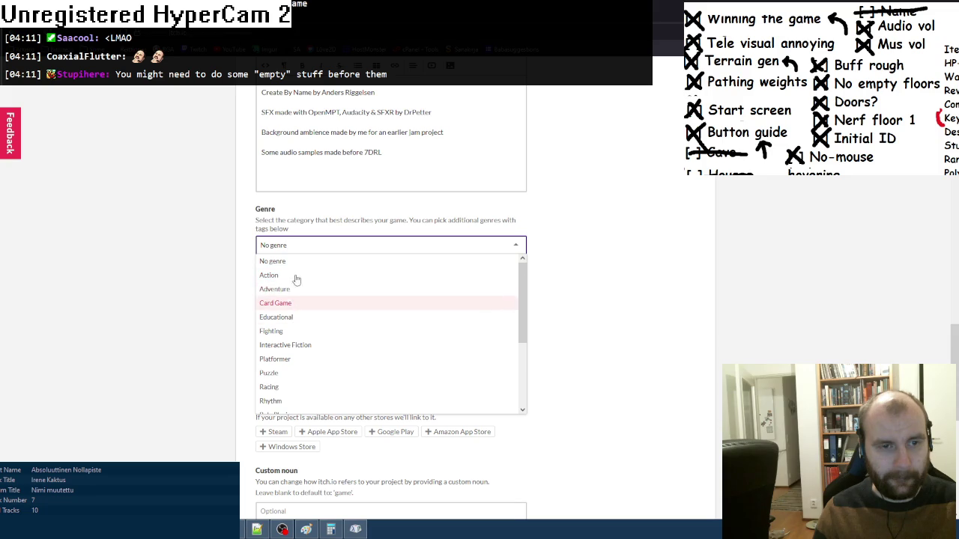
click(296, 248)
- Browse the Genre dropdown options and choose Puzzle as the game's genre
click(297, 248)
scroll(310, 336, down, 3)
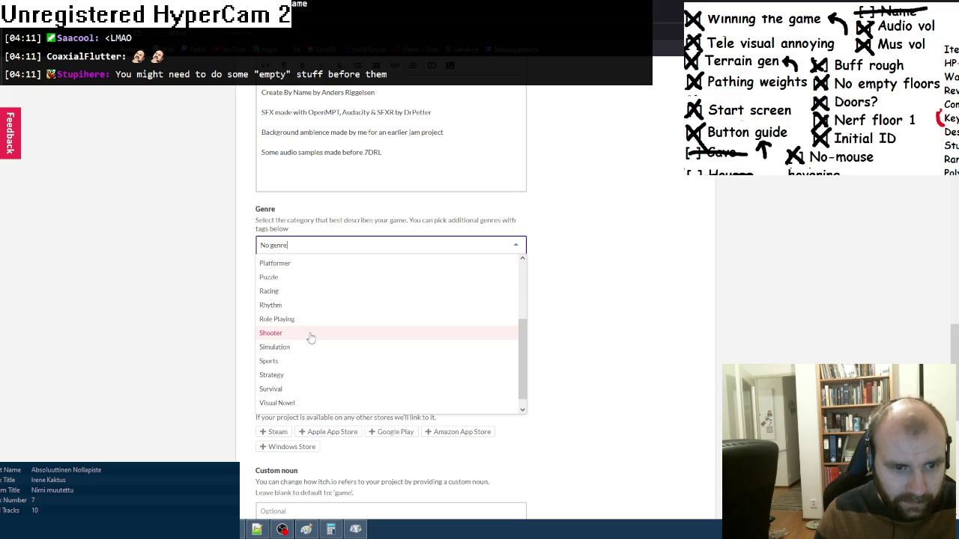
scroll(310, 338, up, 3)
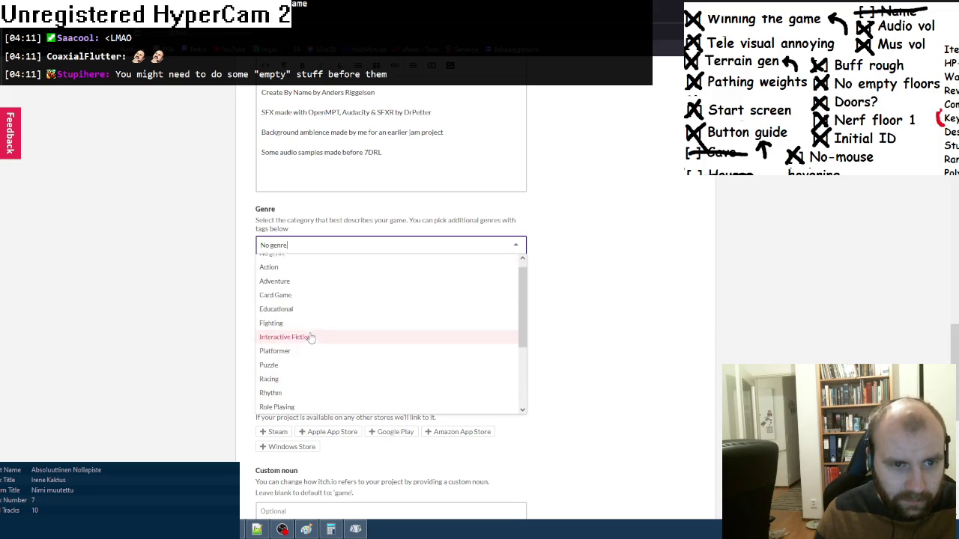
scroll(310, 338, down, 2)
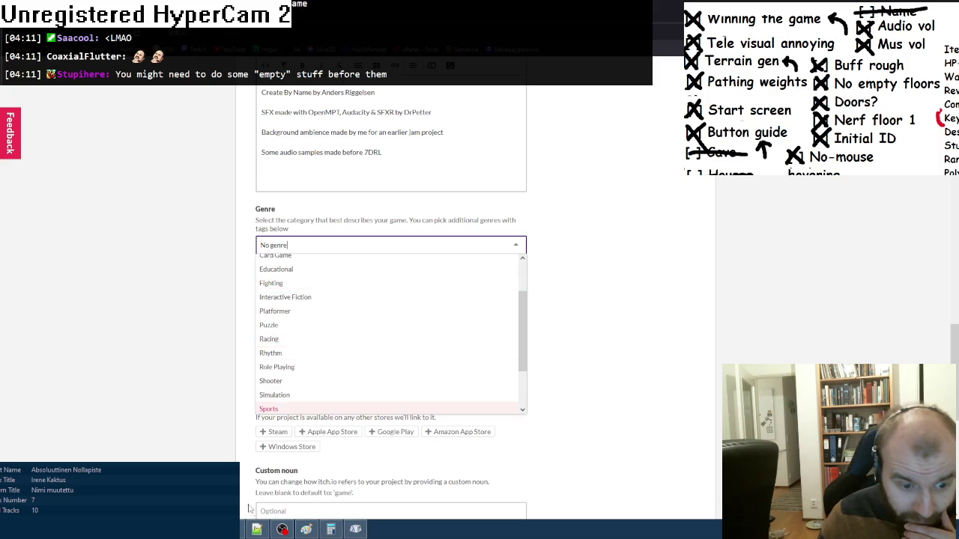
click(281, 247)
click(281, 247)
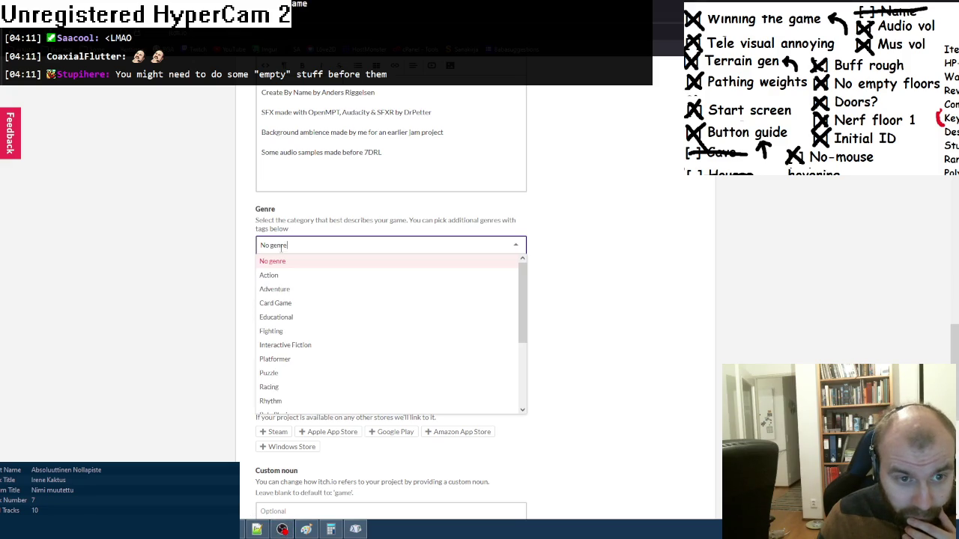
scroll(293, 336, down, 3)
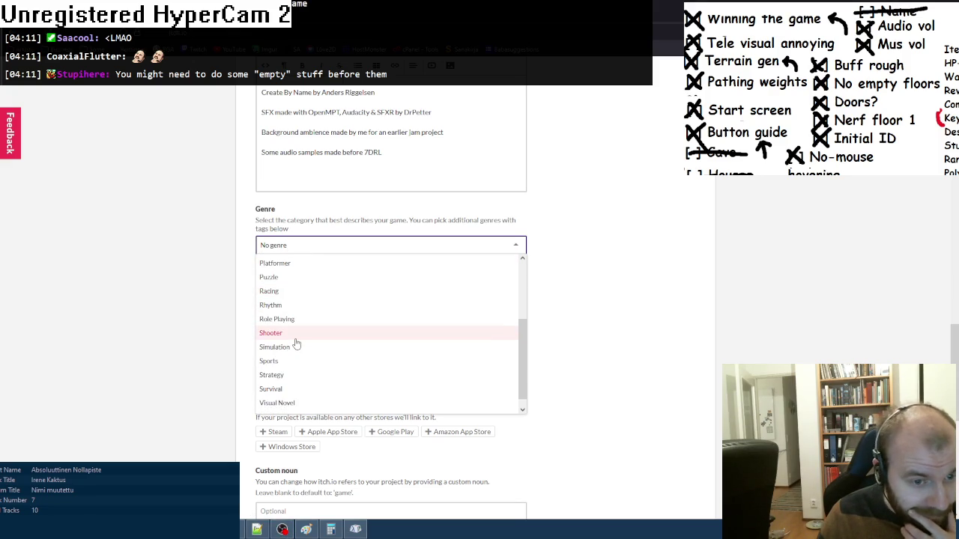
scroll(295, 343, down, 1)
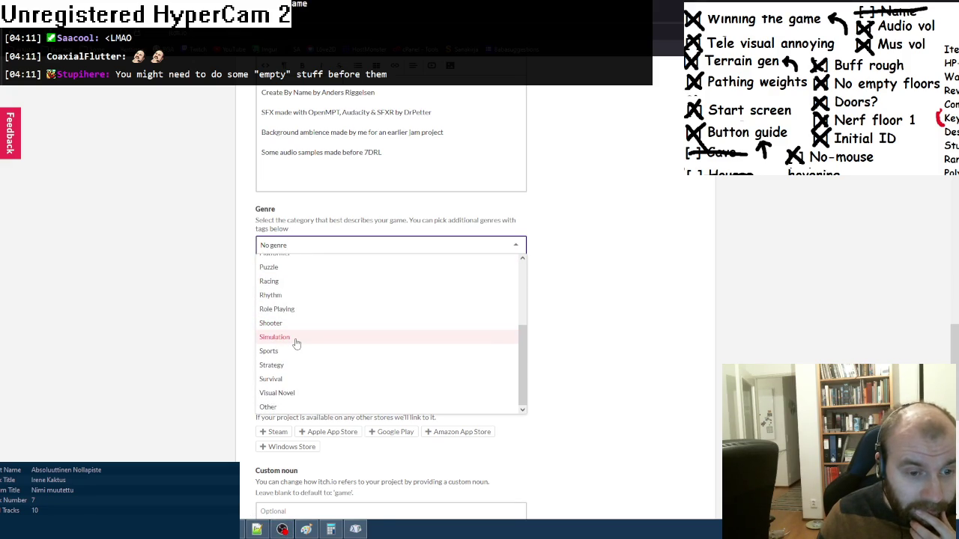
scroll(296, 343, up, 4)
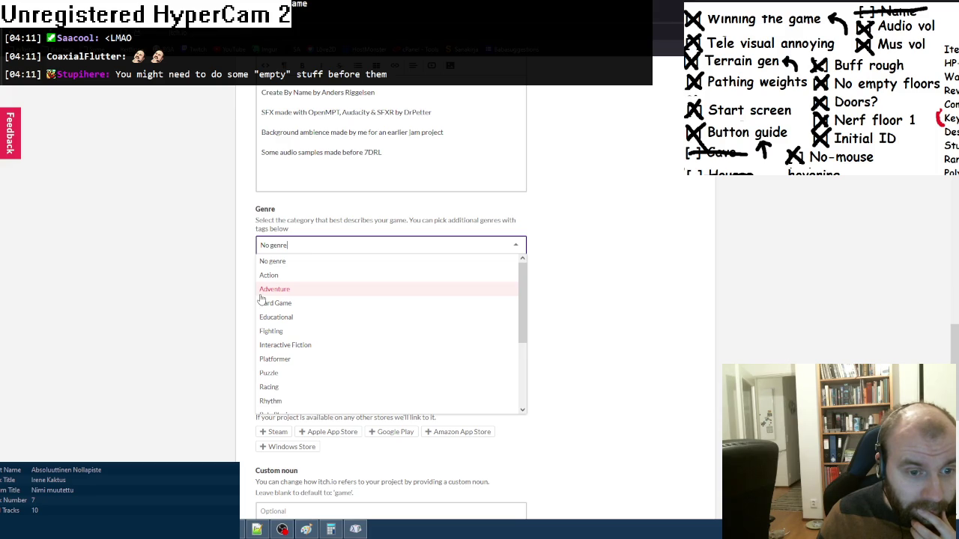
scroll(262, 299, down, 5)
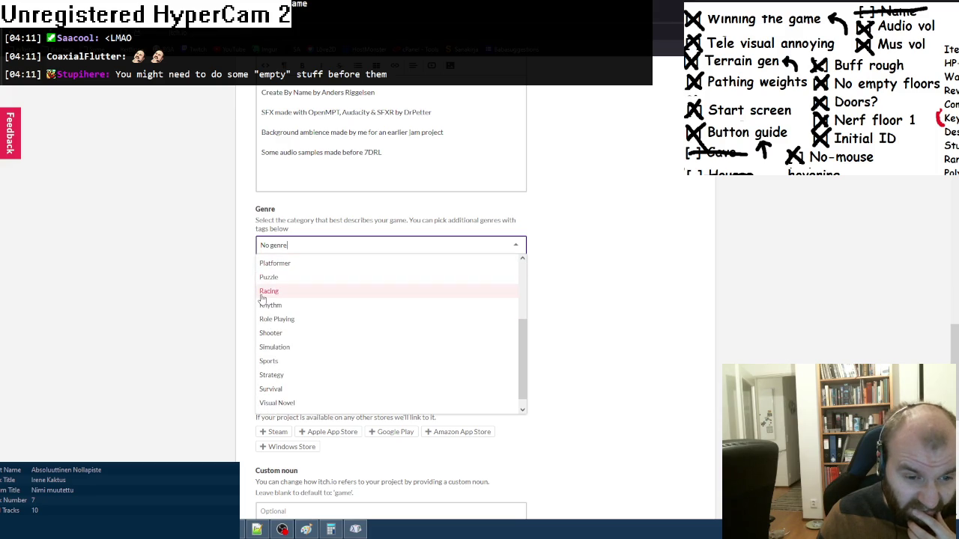
scroll(262, 298, up, 5)
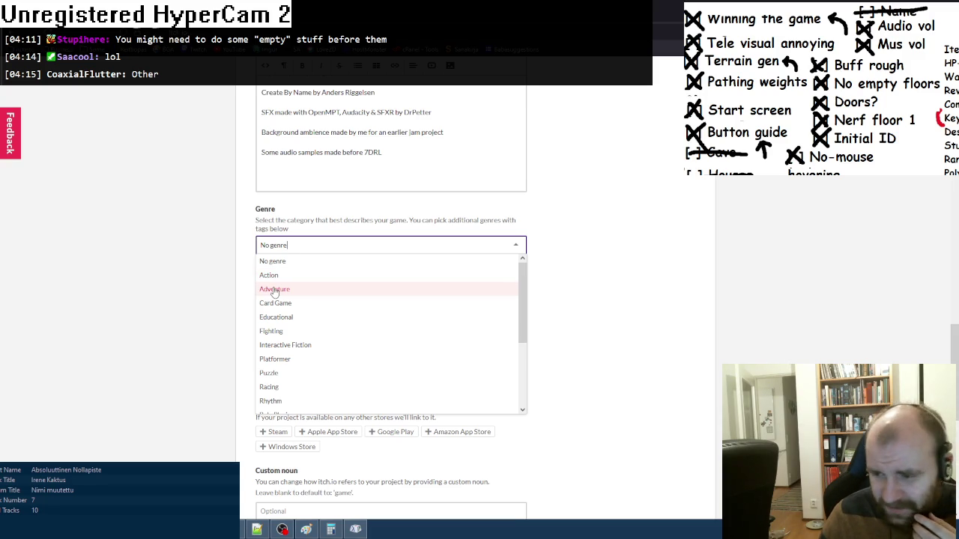
scroll(282, 320, down, 1)
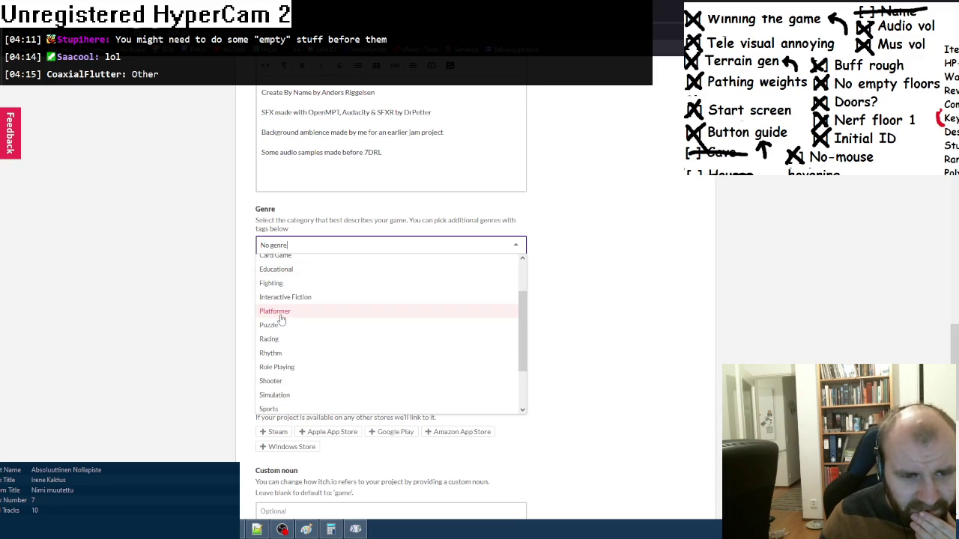
scroll(297, 362, down, 2)
scroll(294, 367, down, 1)
scroll(285, 384, up, 2)
scroll(285, 381, down, 2)
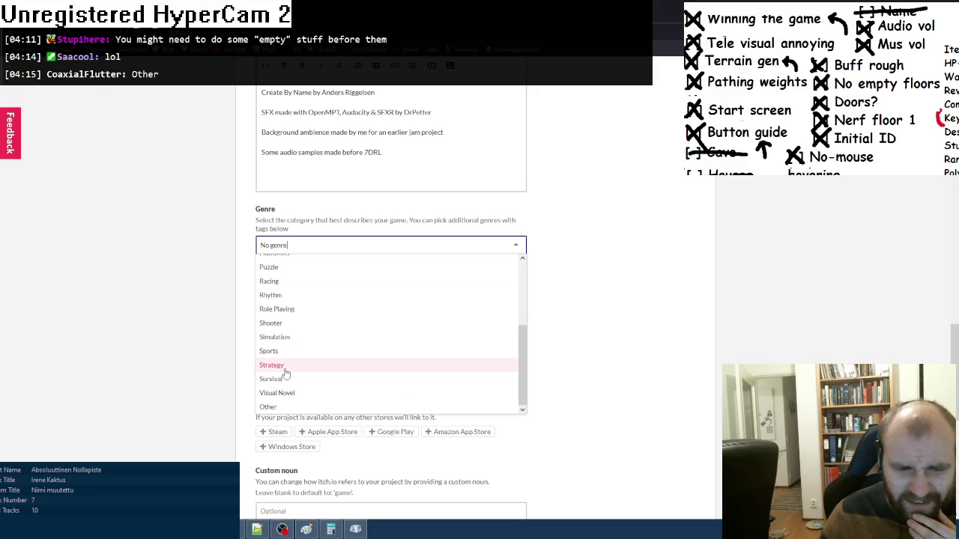
scroll(287, 377, up, 3)
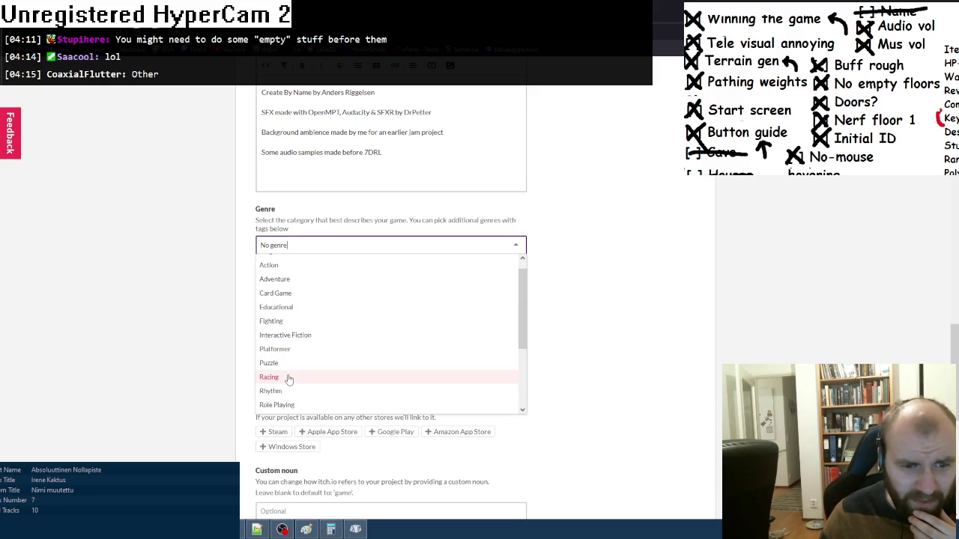
scroll(288, 379, up, 1)
click(288, 379)
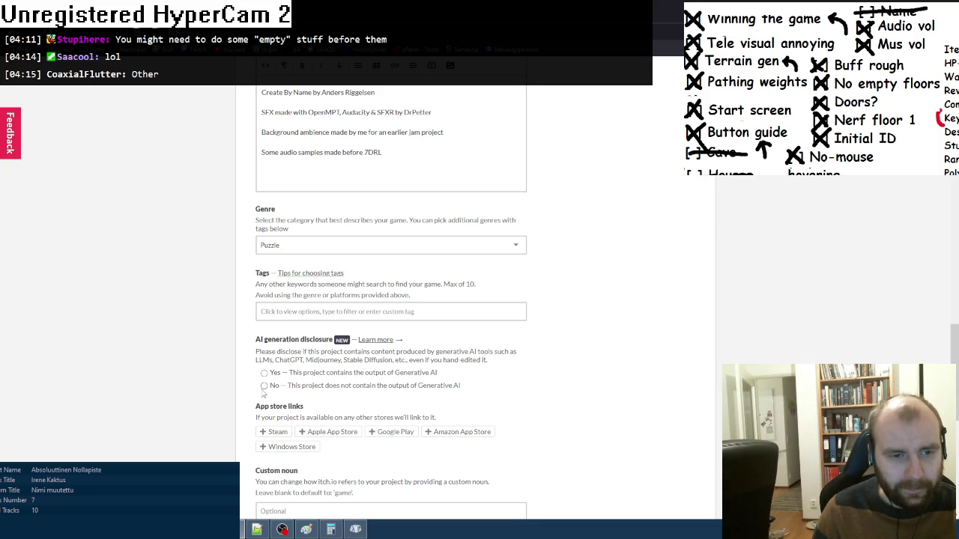
click(266, 312)
- Add the tags 2d, no-ai, pixel-art, roguelike, roguelite and rougelike
click(289, 341)
click(283, 330)
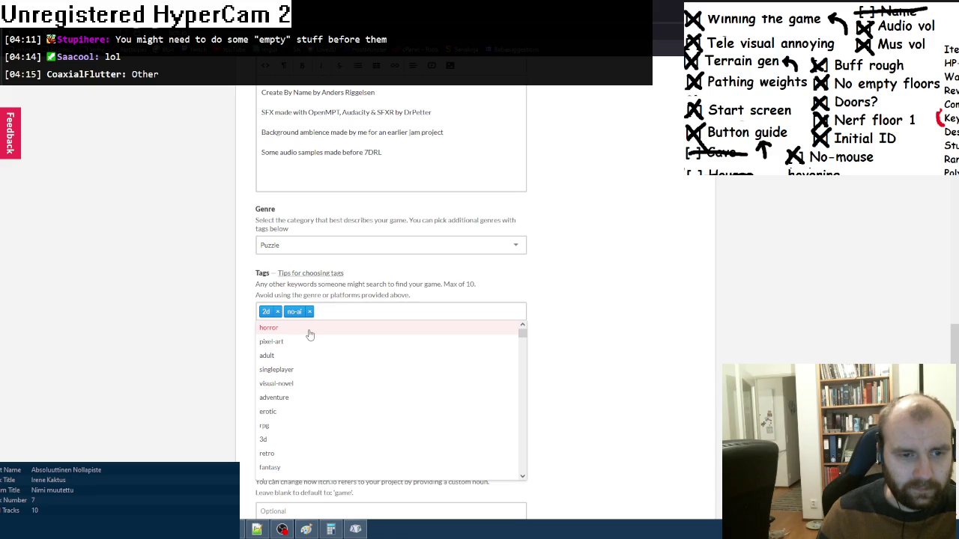
click(307, 341)
click(381, 313)
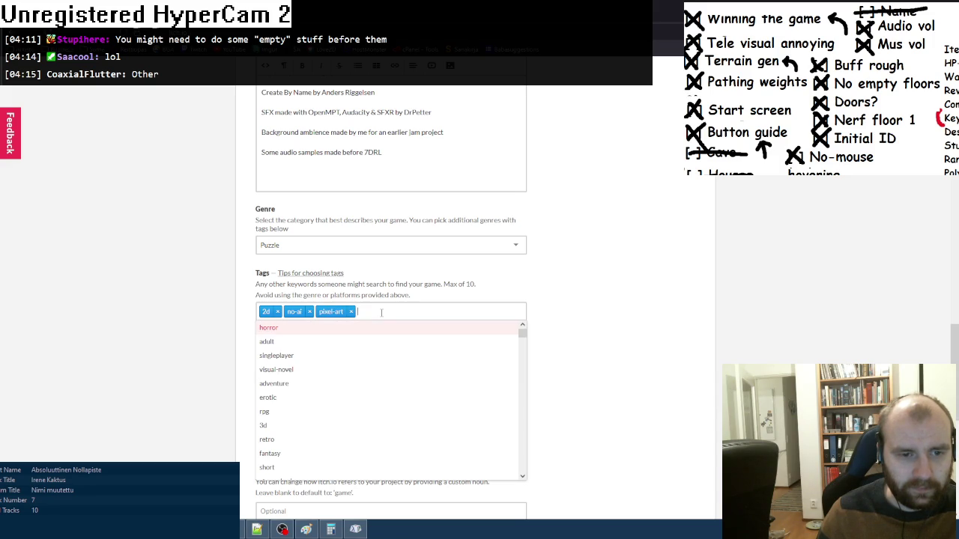
text(rog)
click(310, 343)
text(roguel)
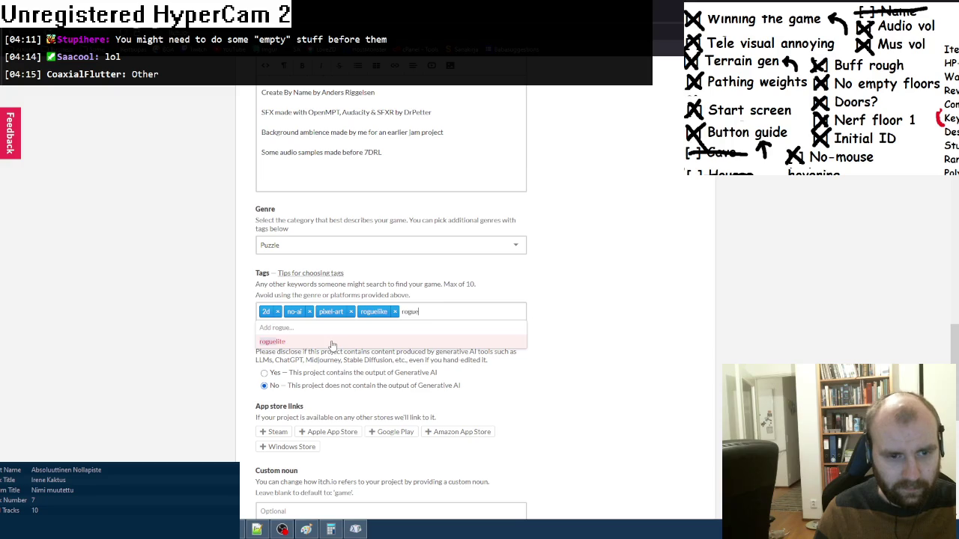
key(Return)
text(roug)
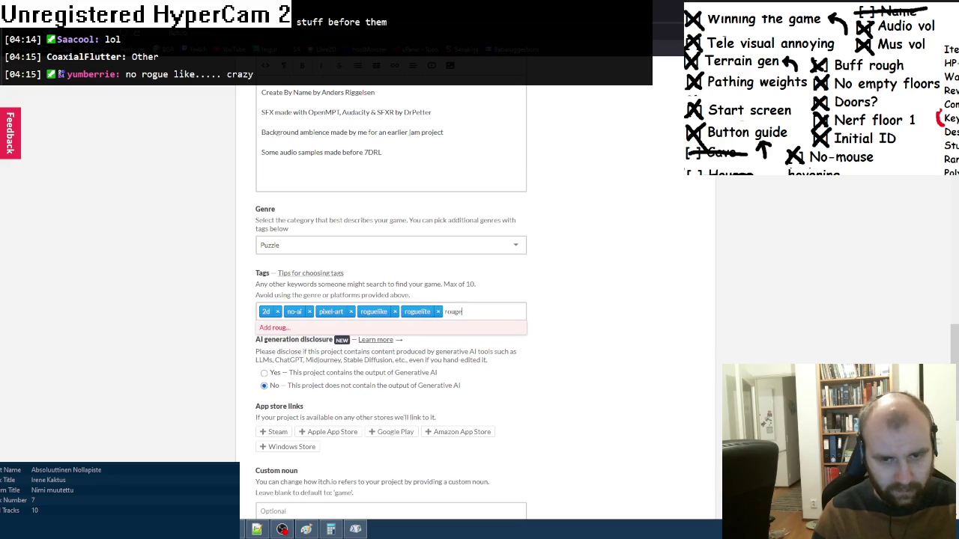
text(elik)
key(Return)
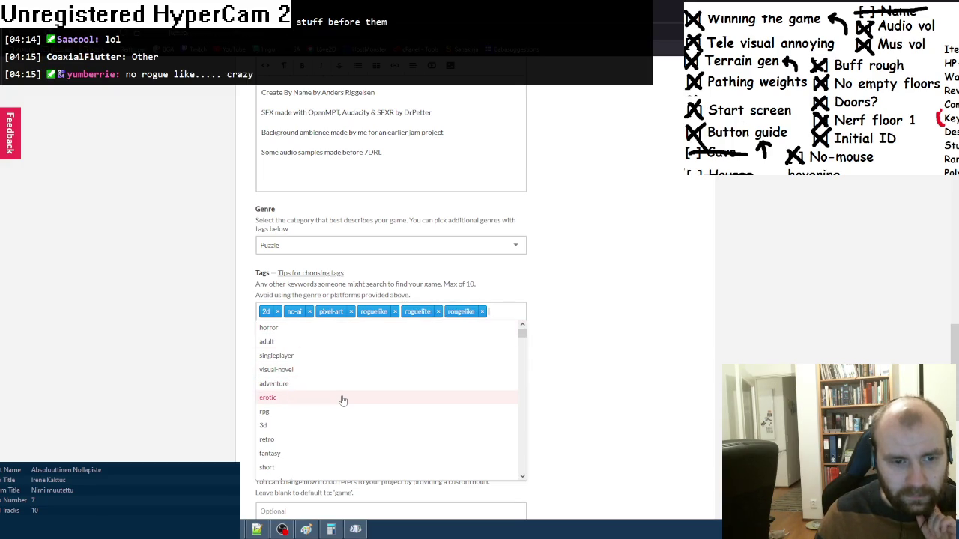
- Add the tags fantasy, chess and short
click(340, 453)
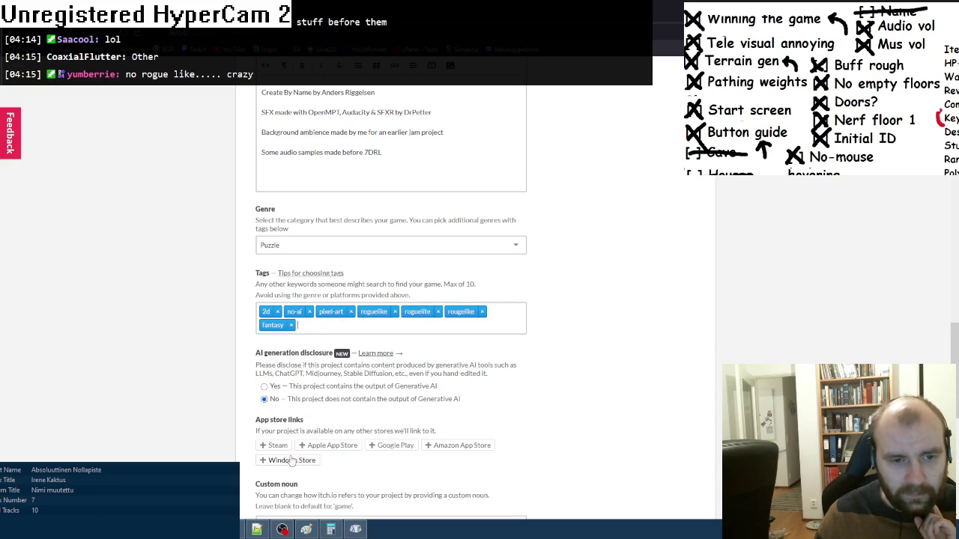
click(506, 324)
text(che)
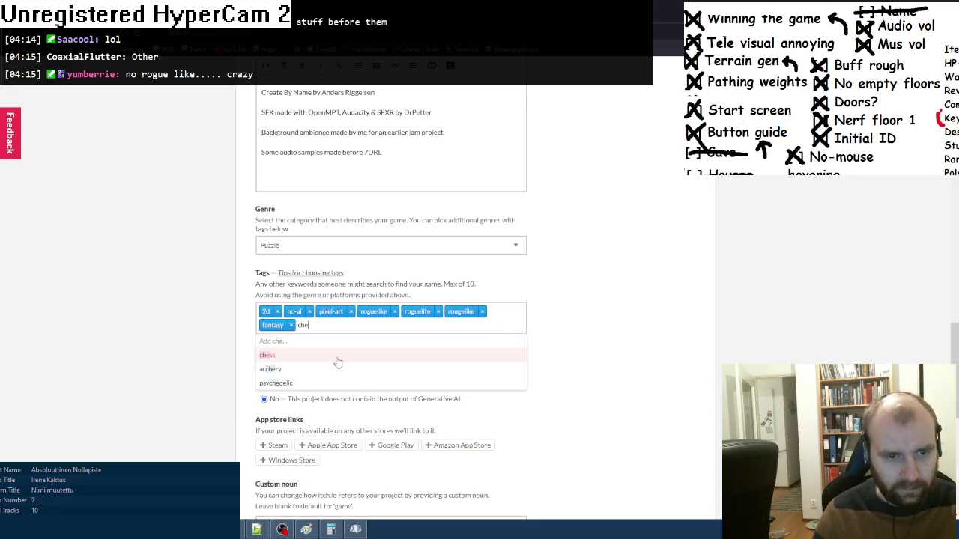
click(332, 357)
text(hort)
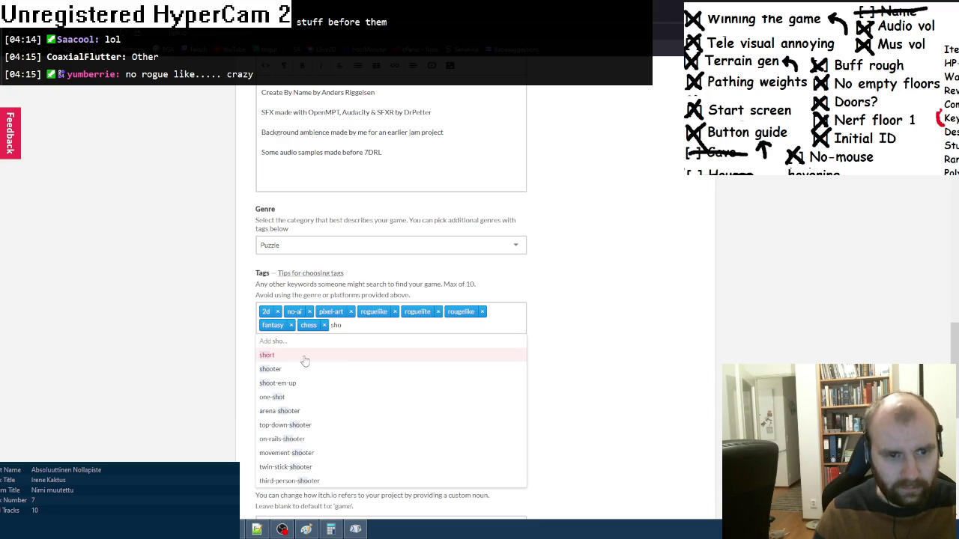
click(305, 358)
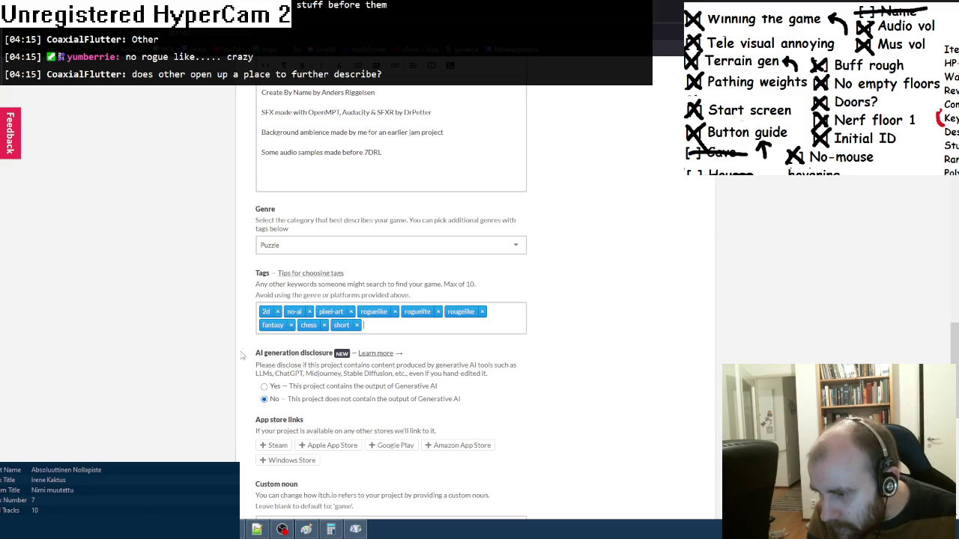
click(312, 241)
- Keep the genre as Puzzle after briefly trying Other
scroll(298, 375, down, 5)
click(285, 406)
click(279, 242)
scroll(312, 332, up, 5)
click(213, 320)
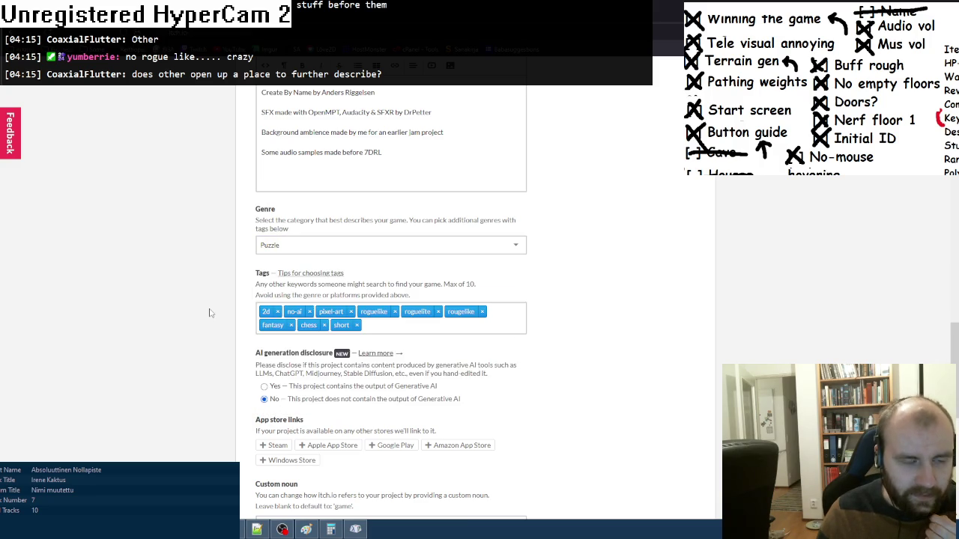
scroll(210, 313, down, 2)
scroll(211, 313, down, 1)
scroll(211, 313, down, 1)
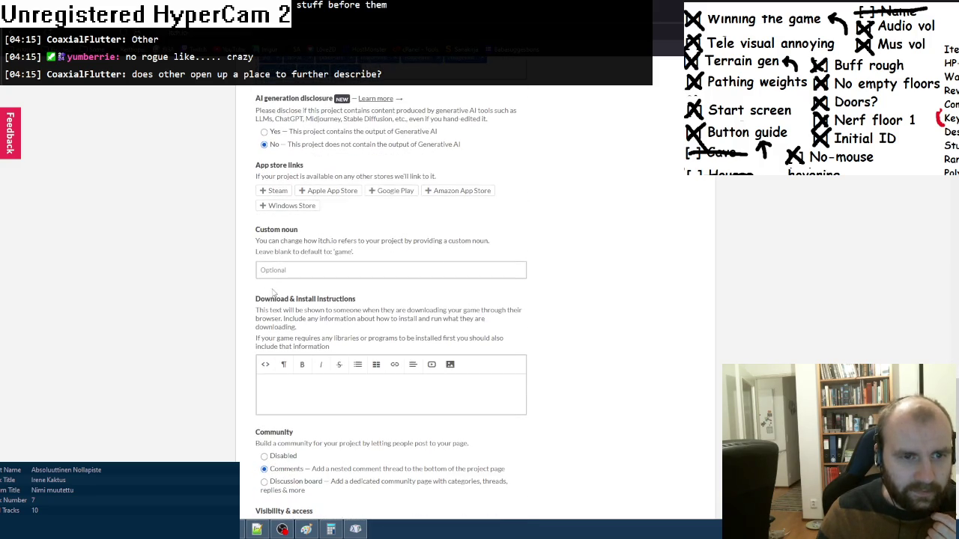
- Enter 'mods' as the custom noun, leaving the game title unchanged
click(279, 270)
click(355, 529)
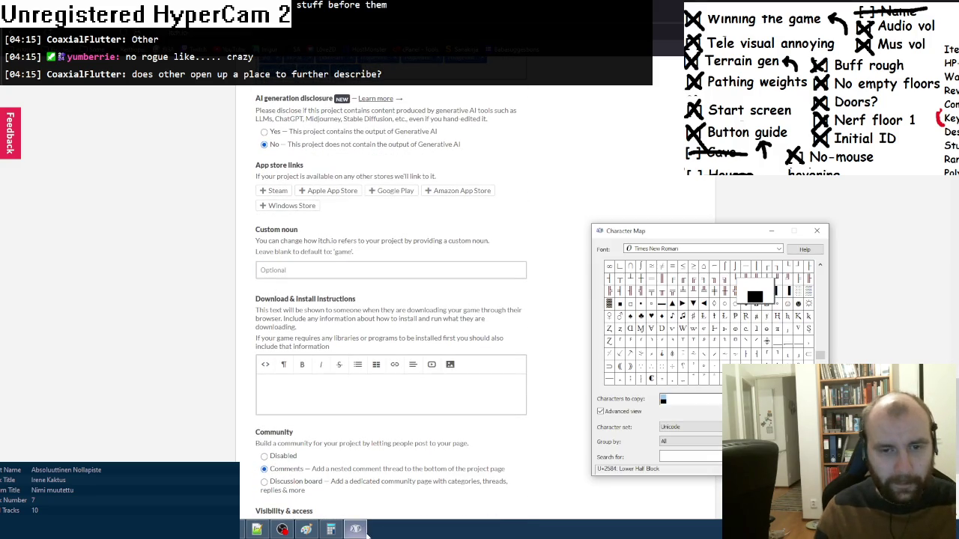
click(168, 272)
scroll(179, 289, up, 4)
scroll(179, 289, up, 15)
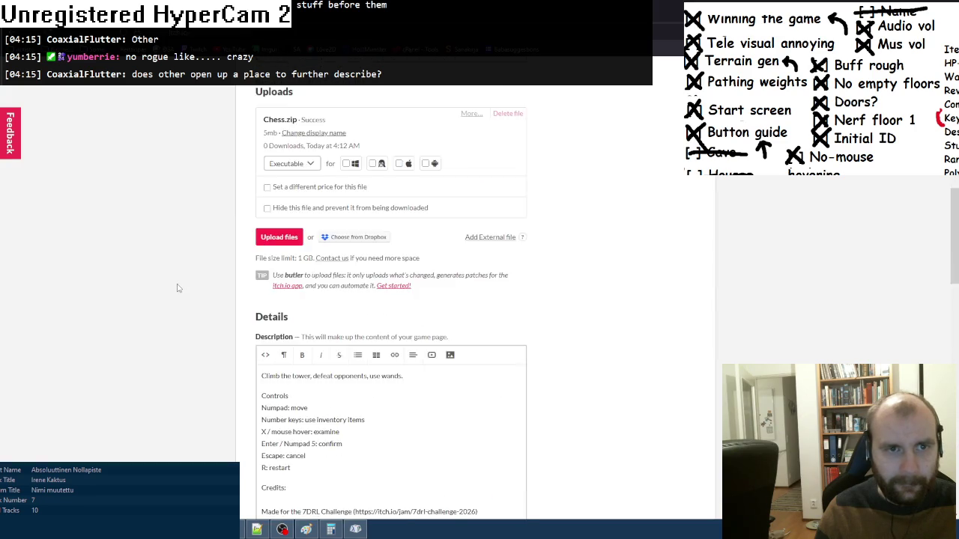
click(271, 232)
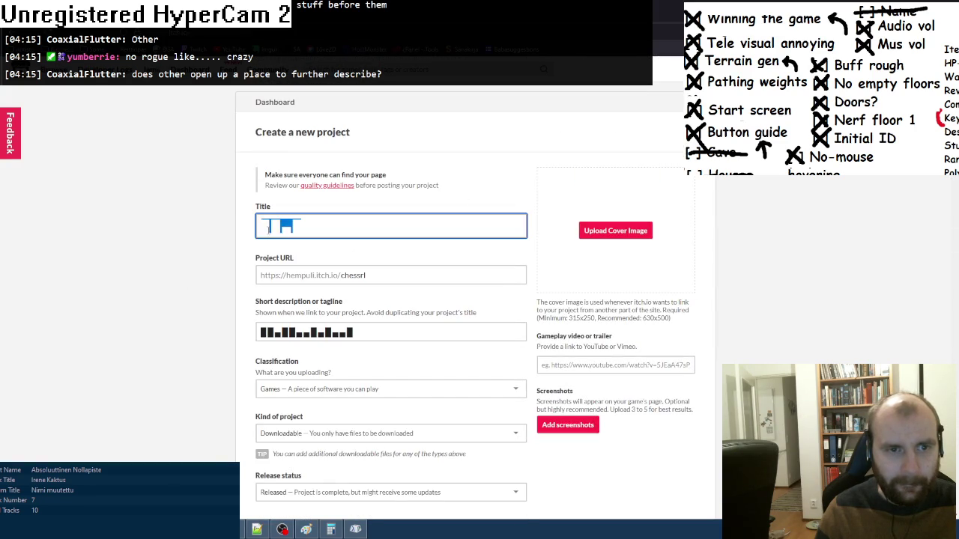
click(179, 362)
scroll(180, 362, down, 15)
scroll(180, 362, down, 6)
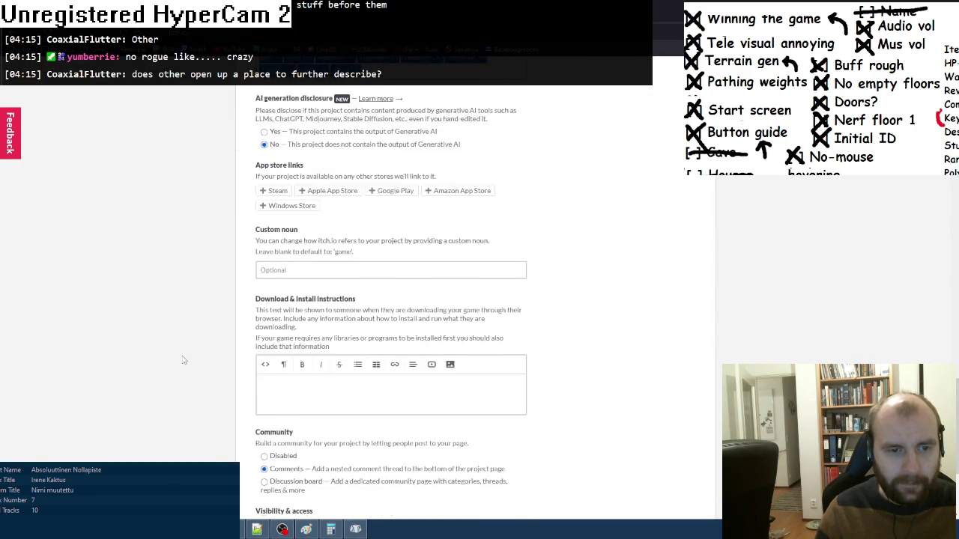
click(272, 161)
text(mod)
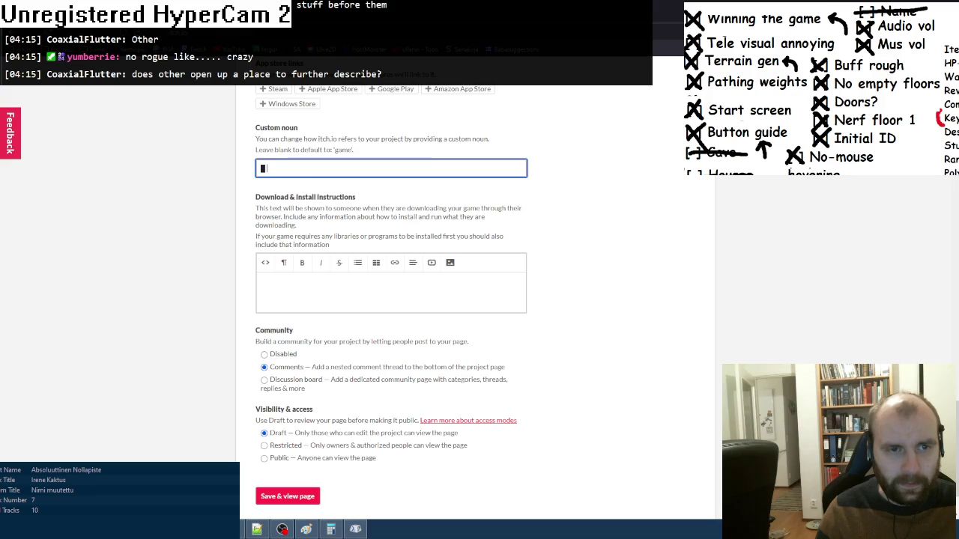
text(s)
- Write install instructions: unzip Chess.zip, run Chess.exe, Windows Defender warnings are false alarms
click(280, 299)
text(Down)
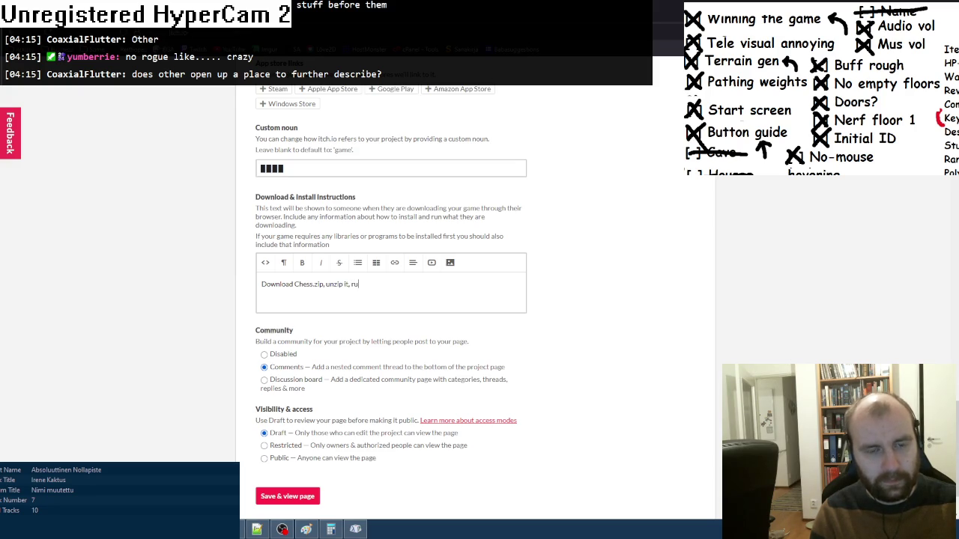
text(Chess.exe)
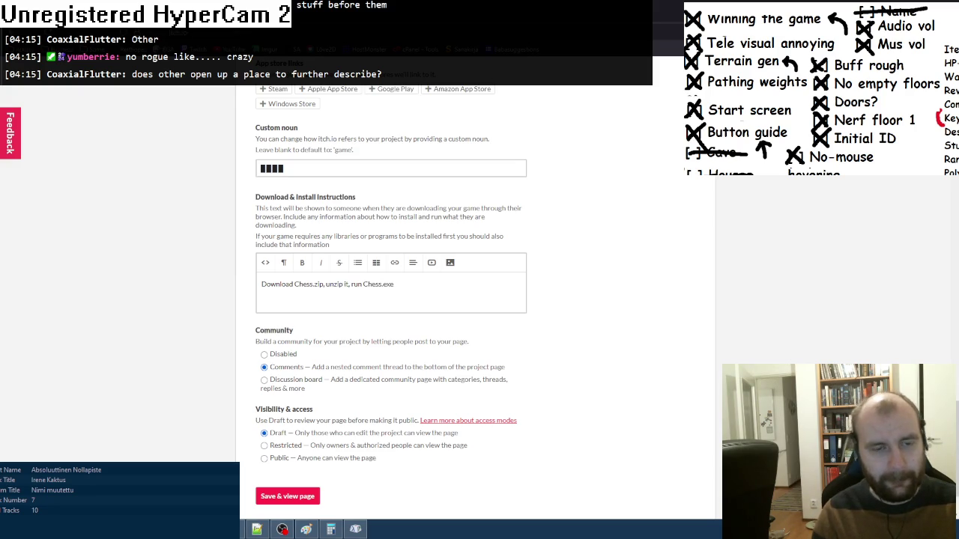
text(. If Windows Defender)
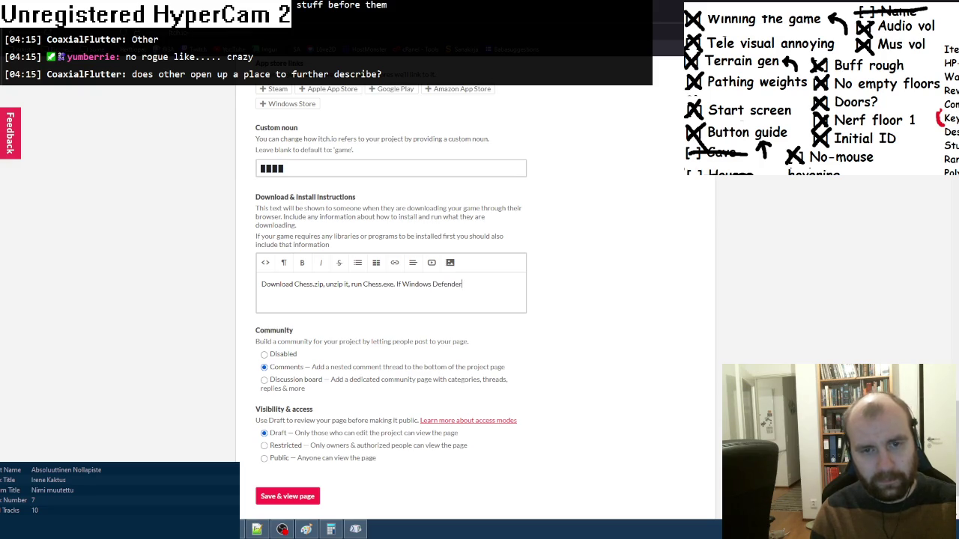
text( complains, I'm)
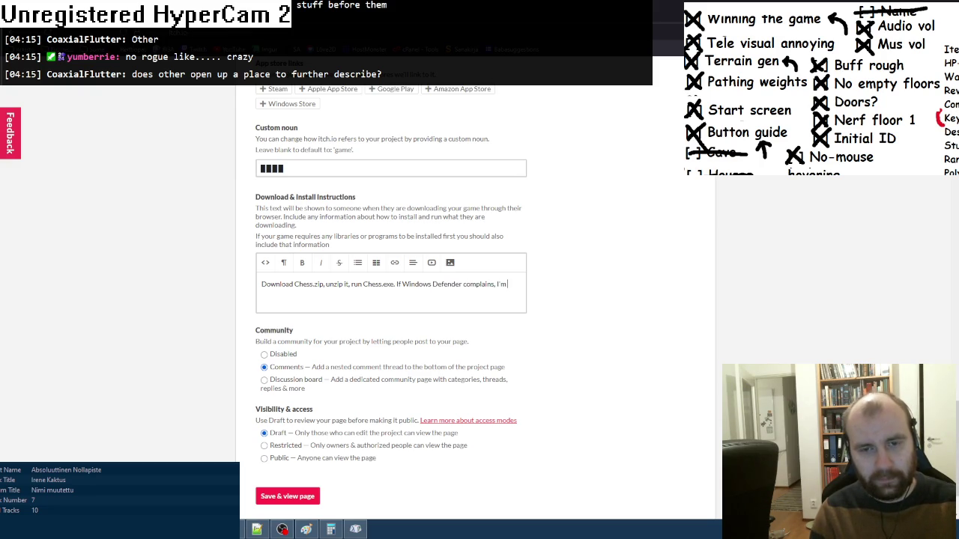
text(pologies but it)
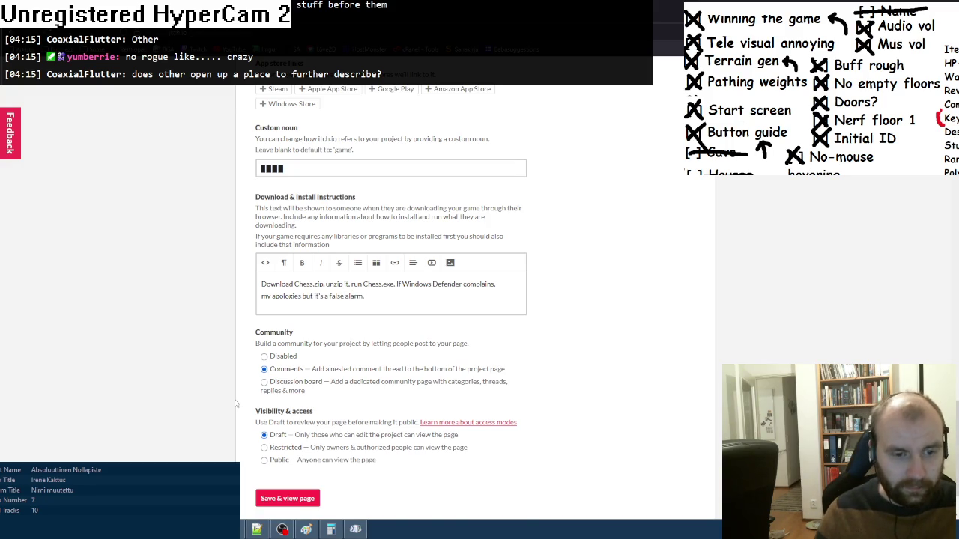
scroll(234, 403, up, 20)
scroll(227, 397, up, 1)
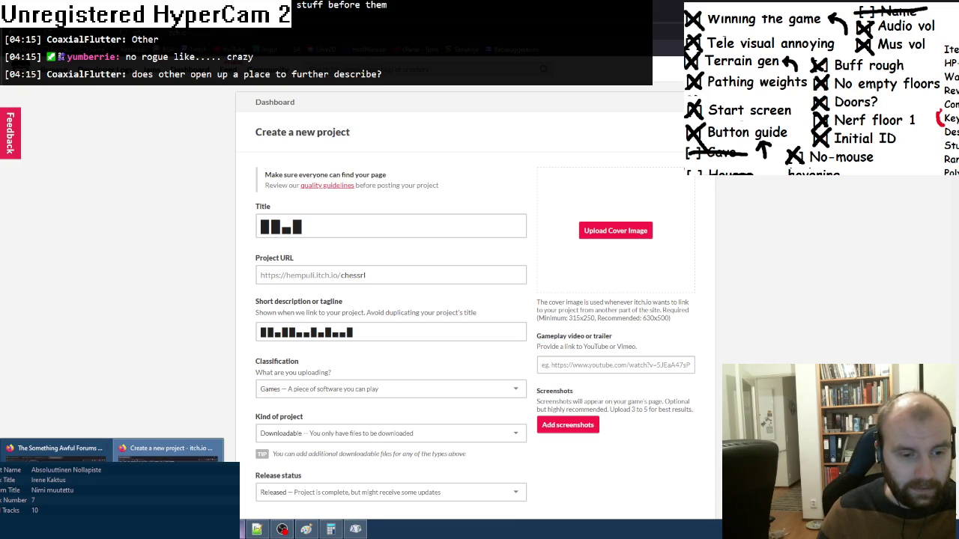
- Launch Chess.exe from the chess folder and bring its title screen forward
click(165, 450)
double_click(93, 84)
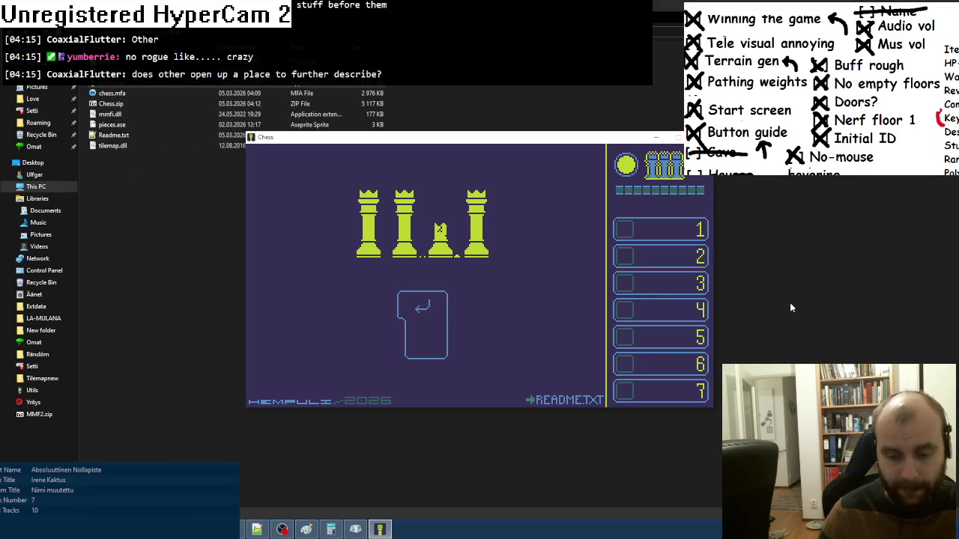
key(Escape)
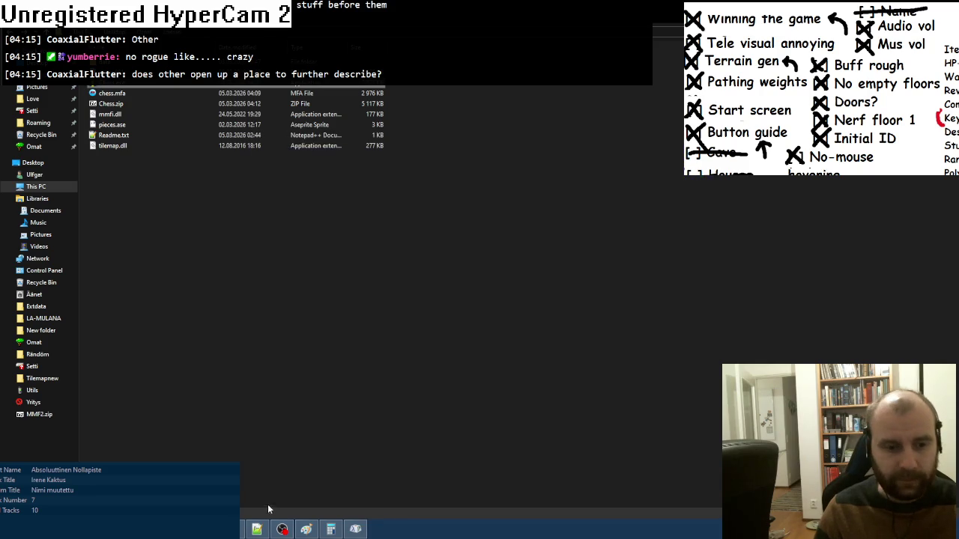
click(306, 529)
key(super)
key(Escape)
click(306, 530)
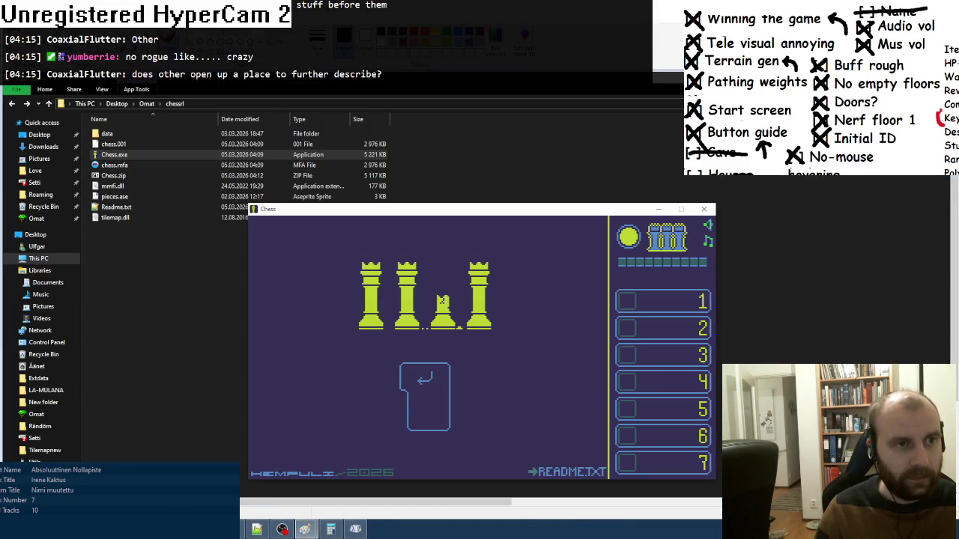
- Copy the Chess title screen into a new Paint image and crop to it
drag(251, 110, 606, 359)
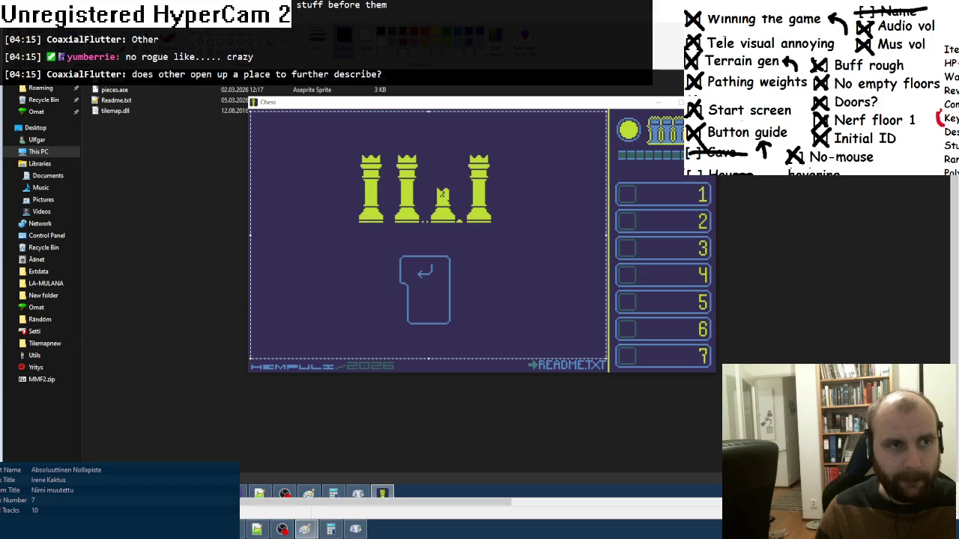
key(ctrl+c)
key(ctrl+n)
click(486, 261)
key(ctrl+v)
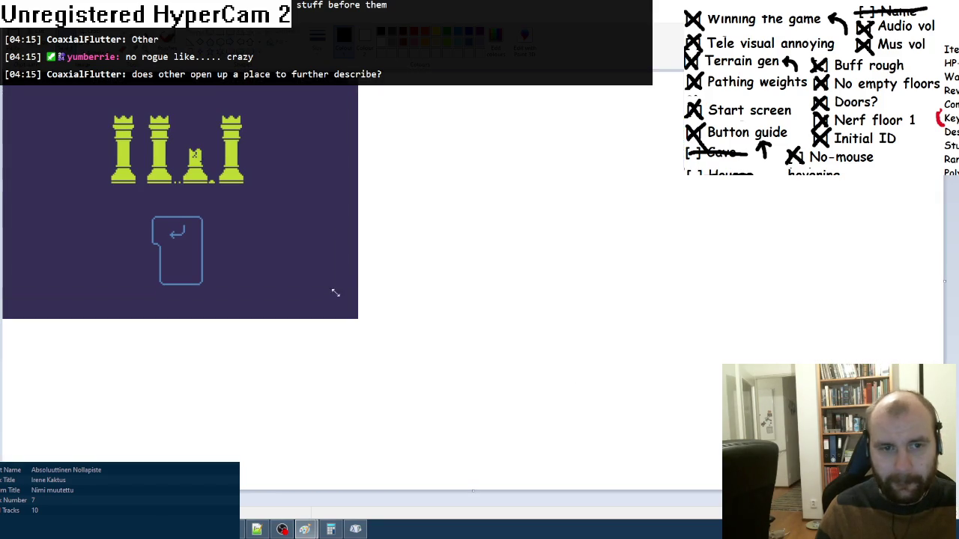
key(ctrl+shift+x)
- Save the screenshot as a PNG in Pictures > PELIKUVAT > PELITYS
key(ctrl+s)
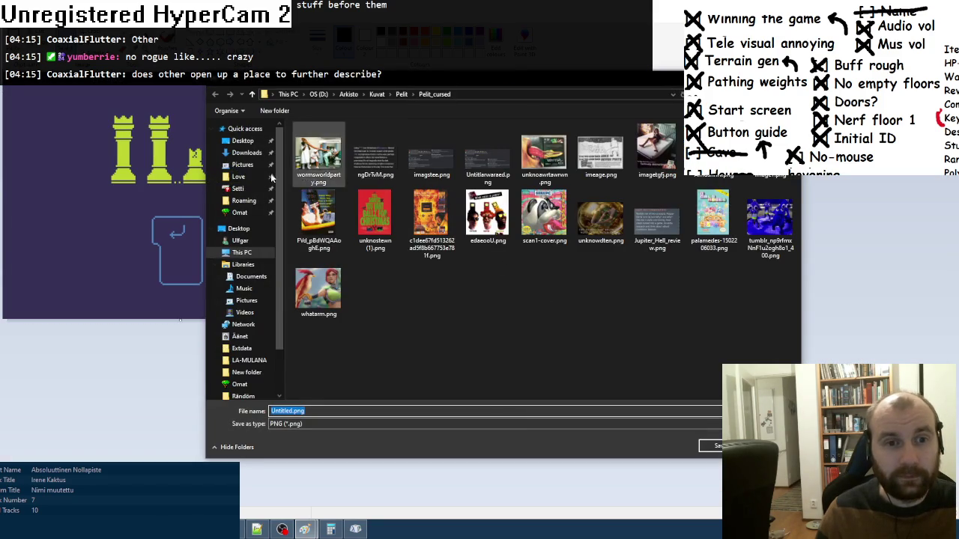
click(241, 165)
double_click(311, 139)
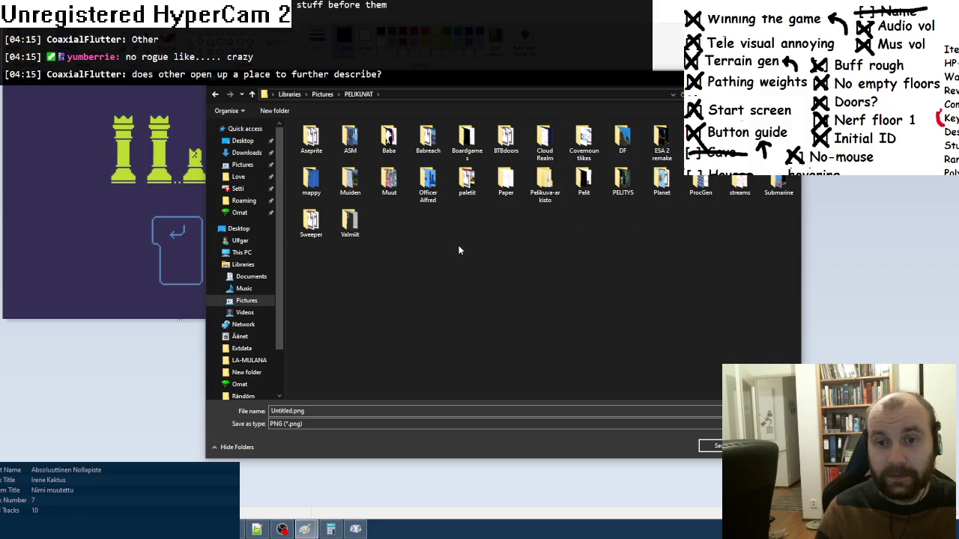
double_click(623, 180)
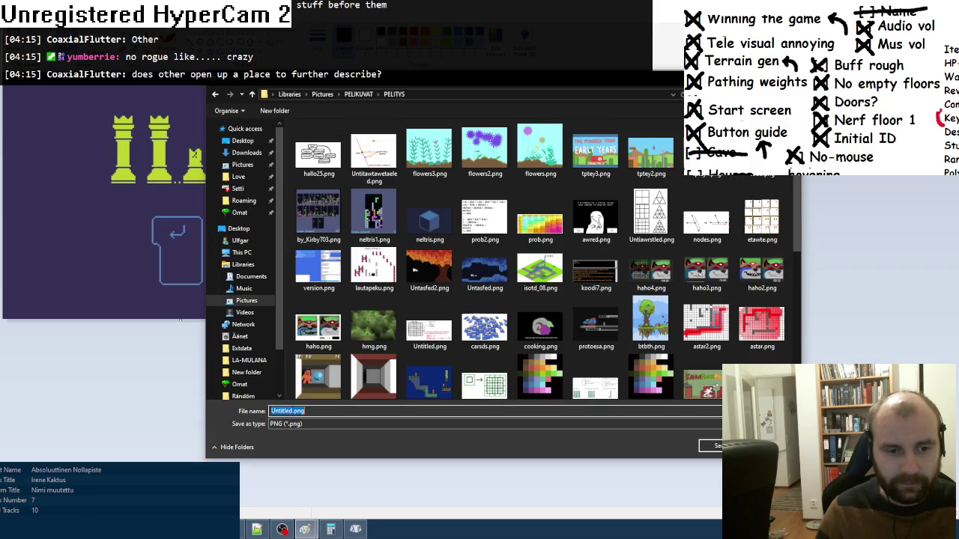
text(titlescreen)
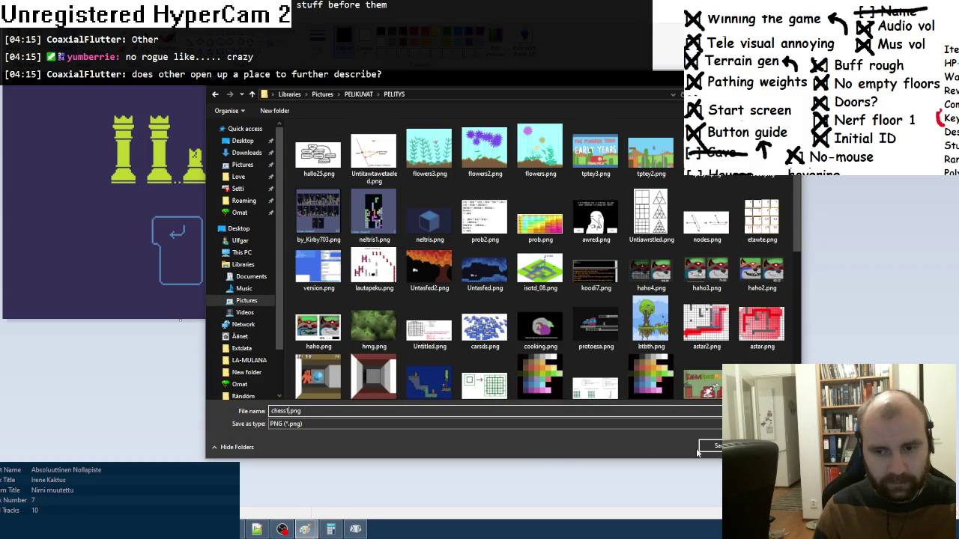
click(708, 446)
double_click(106, 81)
- Start the first Chess level, then close the game and the Paint window
key(Return)
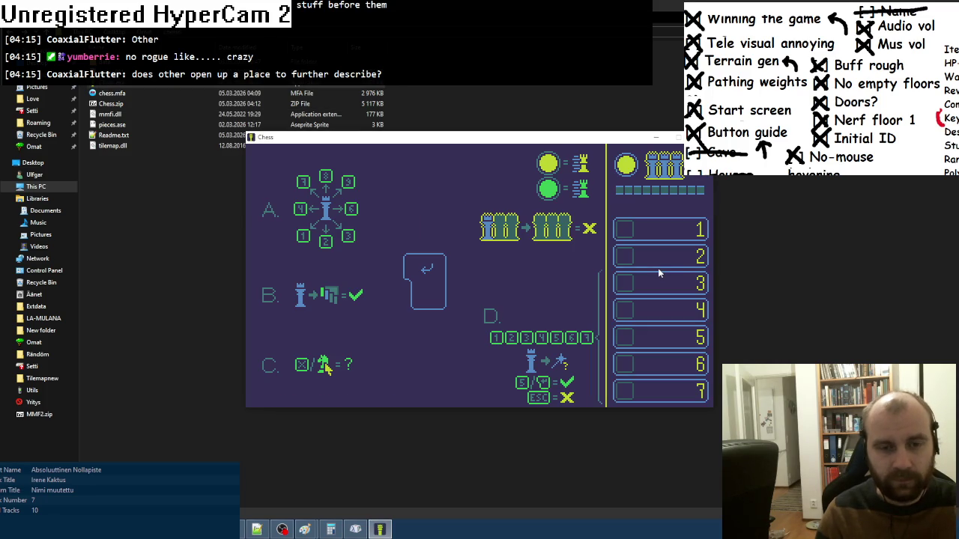
key(Return)
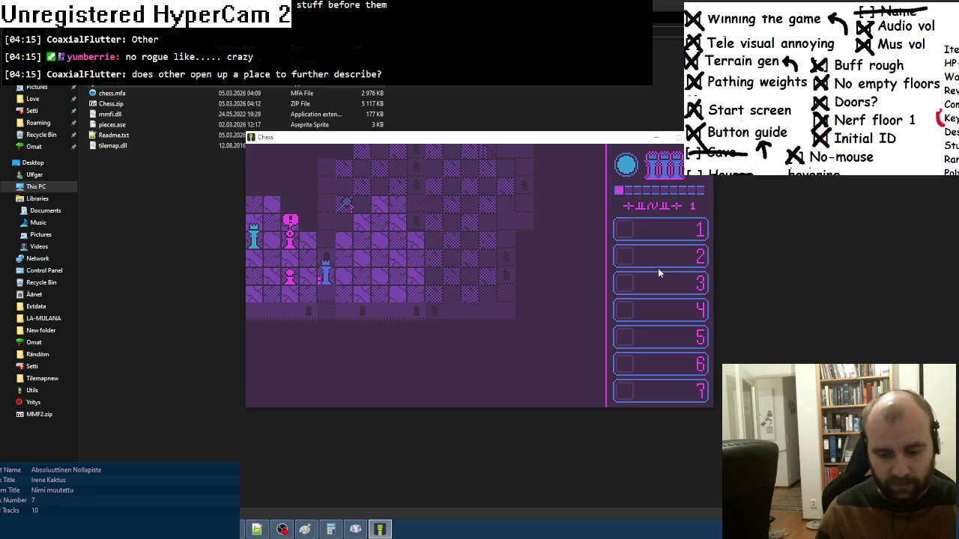
key(alt+F4)
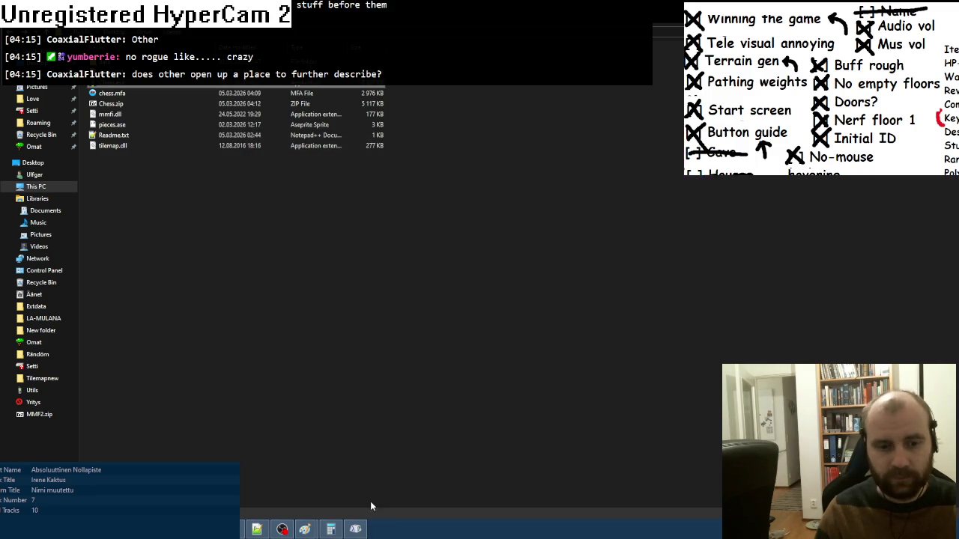
mouse_move(303, 528)
click(316, 441)
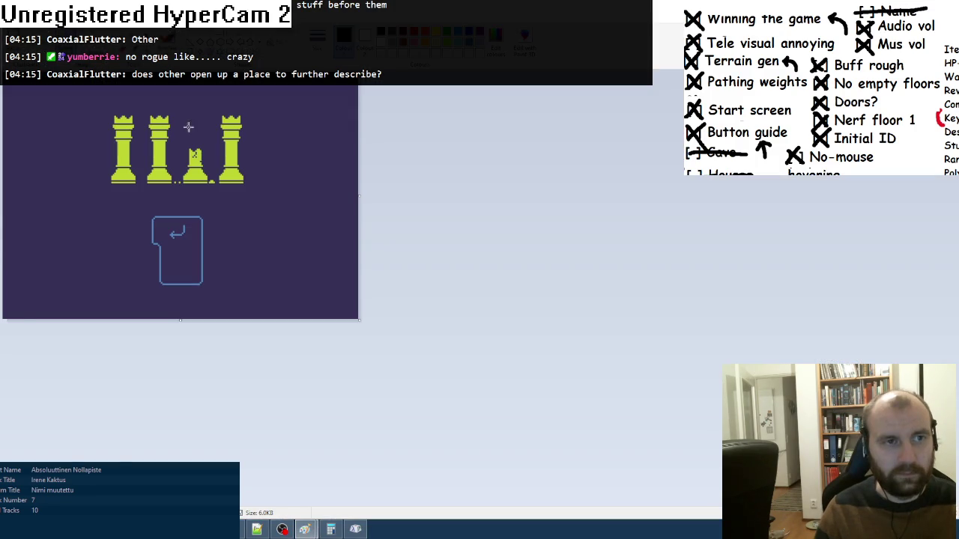
key(alt+F4)
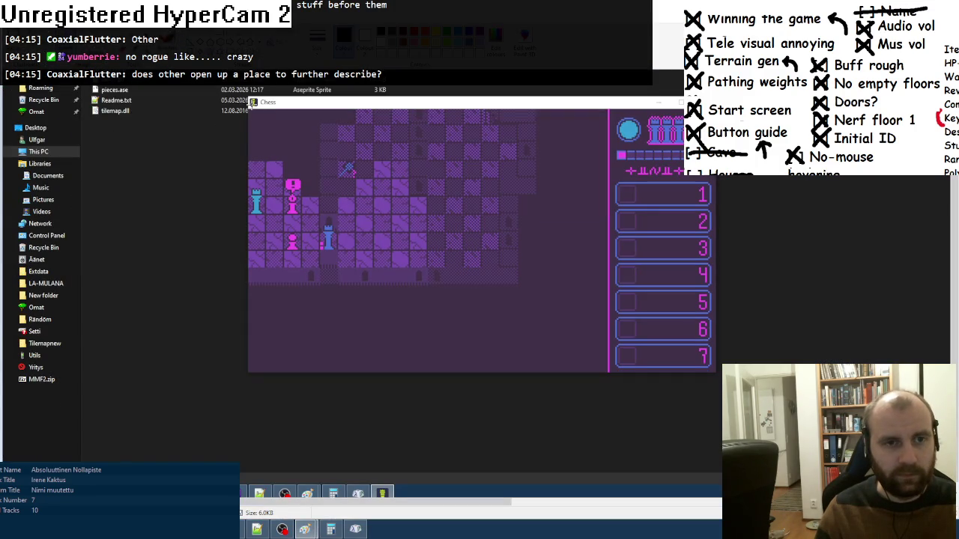
- Capture the game level into a new Paint image, save it as chess1.png, and relaunch Chess
mouse_move(251, 110)
mouse_down()
mouse_move(708, 346)
mouse_move(715, 371)
mouse_up()
key(ctrl+c)
key(ctrl+n)
key(n)
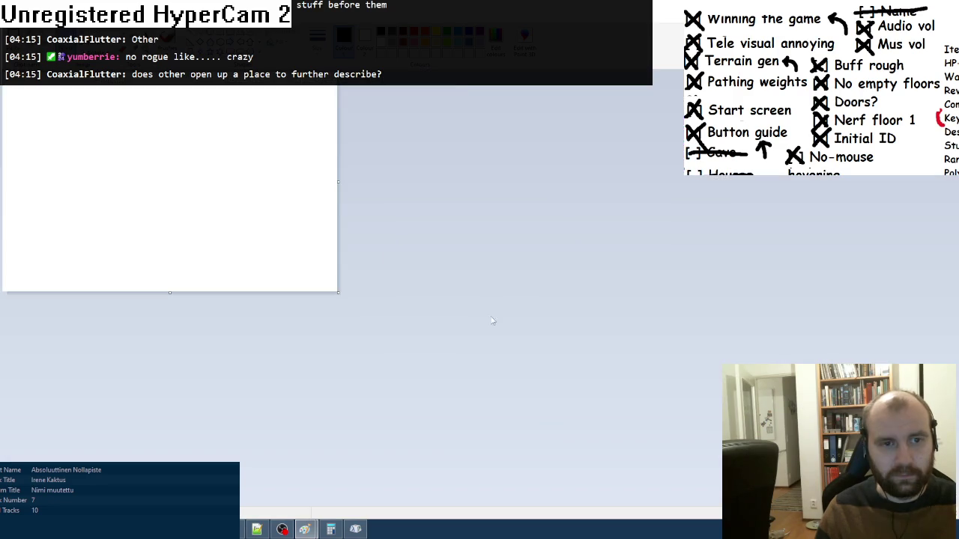
key(ctrl+v)
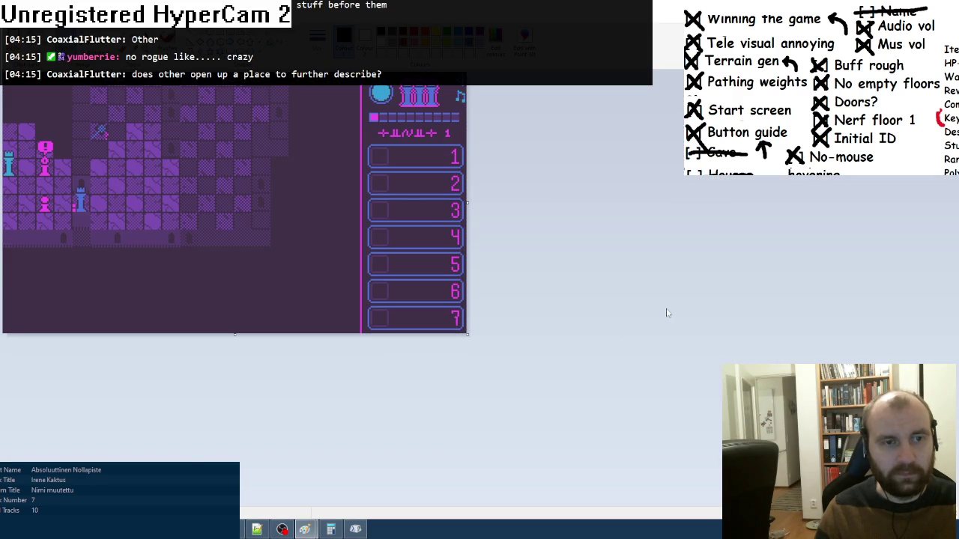
key(ctrl+s)
text(chess1.png)
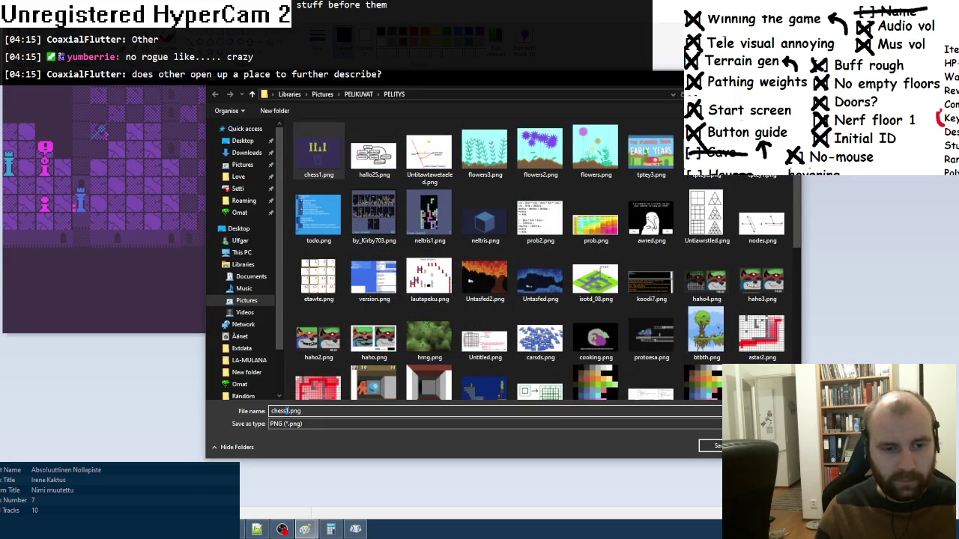
key(Return)
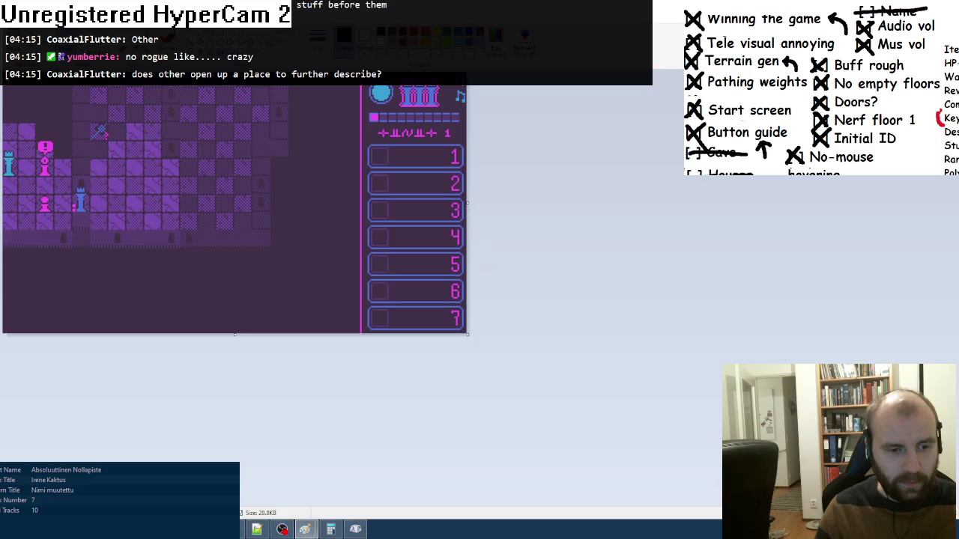
key(alt+F4)
double_click(104, 90)
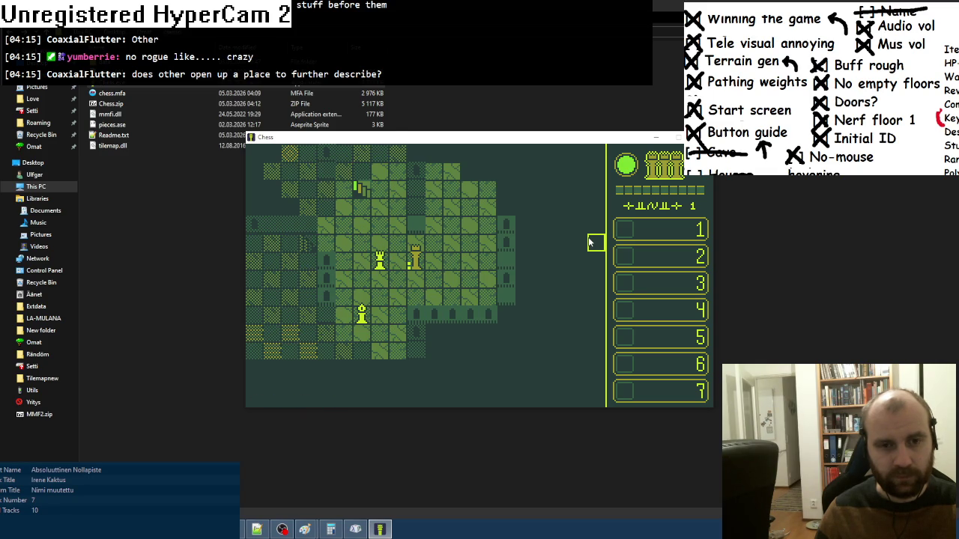
- Select the rook and the bishop in Chess to display their moves
click(386, 262)
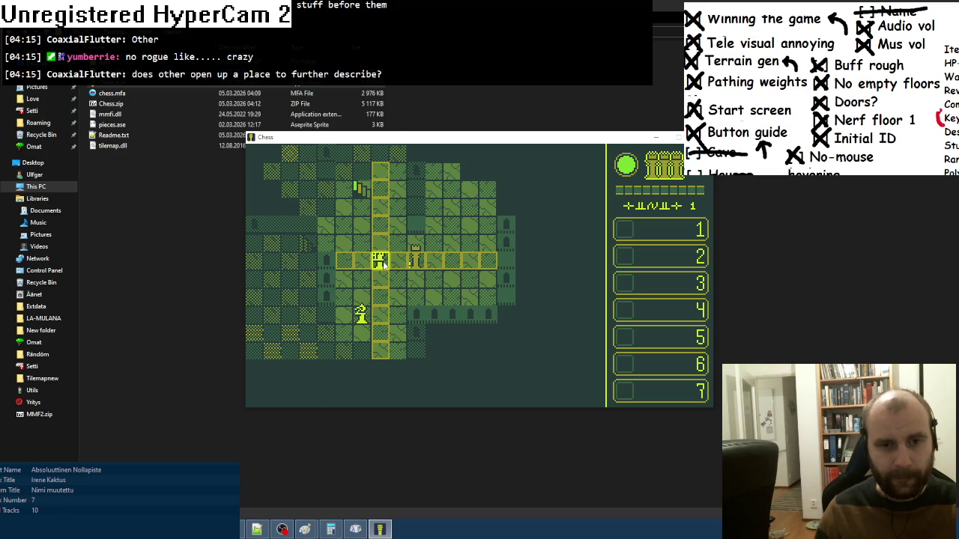
click(363, 314)
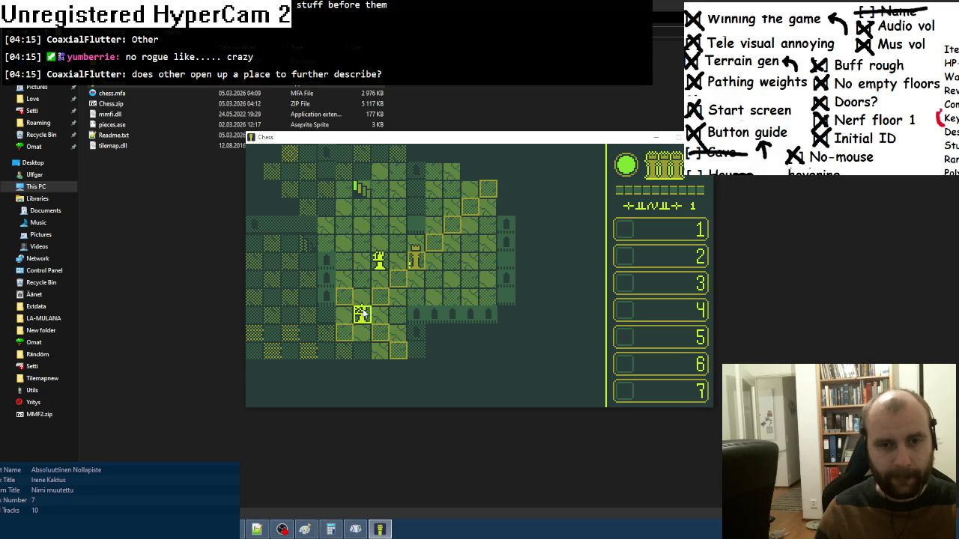
click(363, 315)
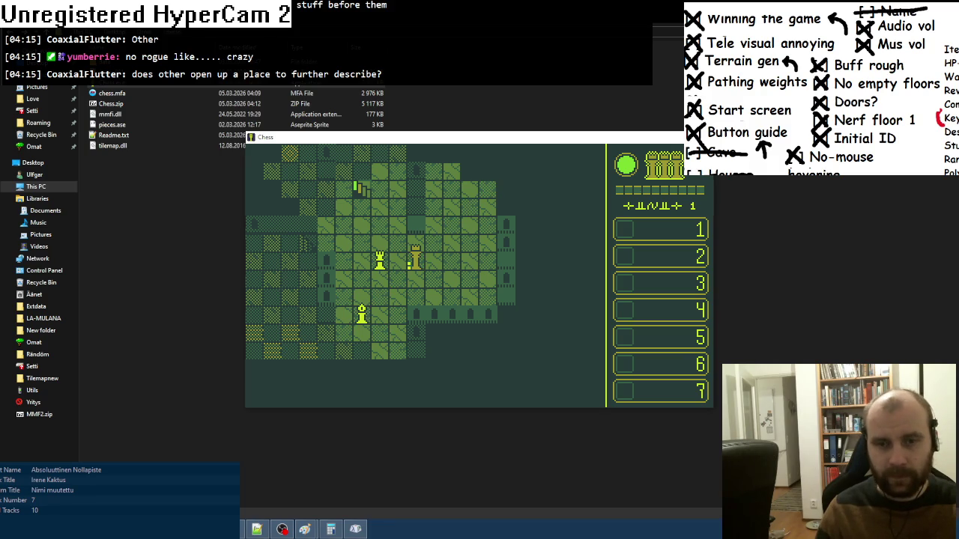
key(Escape)
- Capture the green game window and paste it into a new Paint image
mouse_move(305, 530)
click(374, 479)
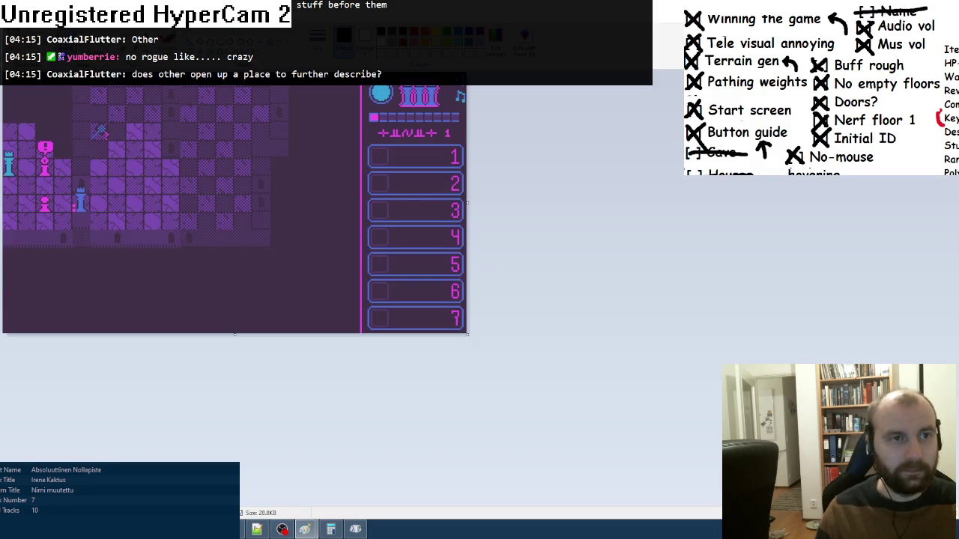
key(alt+Tab)
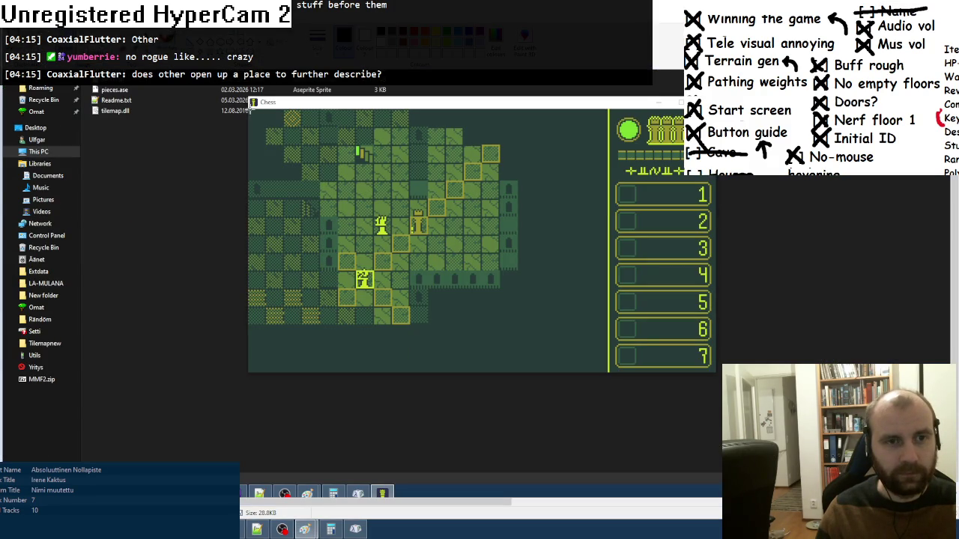
drag(247, 111, 713, 373)
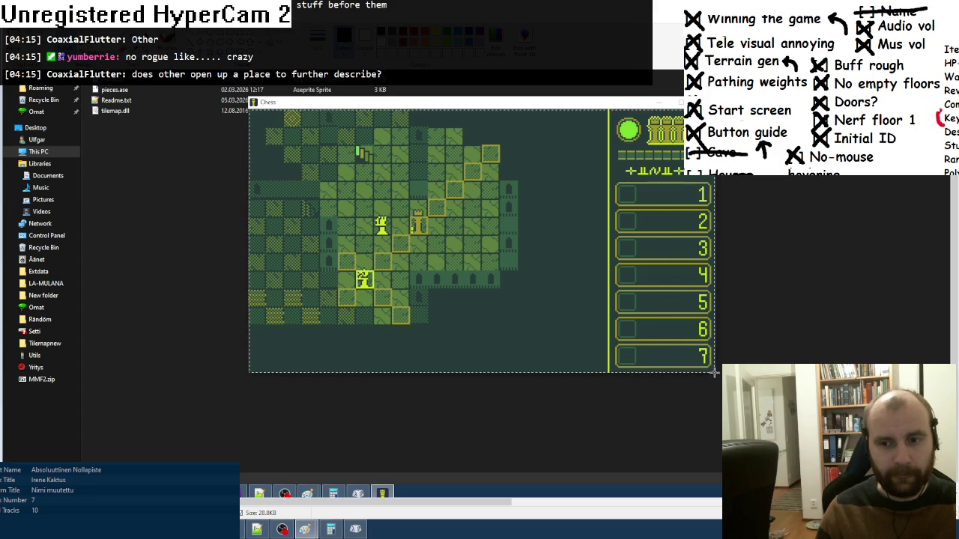
key(ctrl+n)
click(495, 271)
key(ctrl+v)
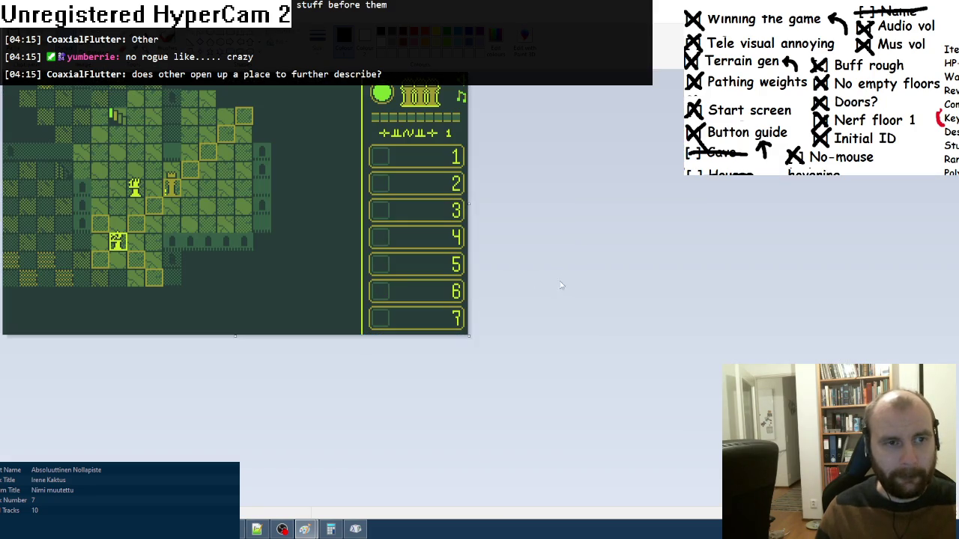
- Save the green-level capture as chess3.png
key(ctrl+s)
click(318, 153)
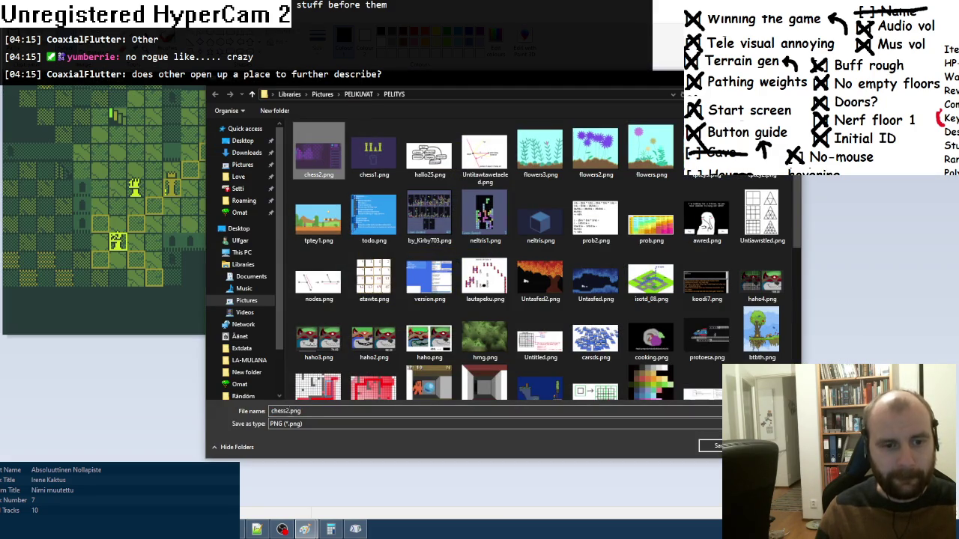
click(288, 411)
key(BackSpace)
text(3)
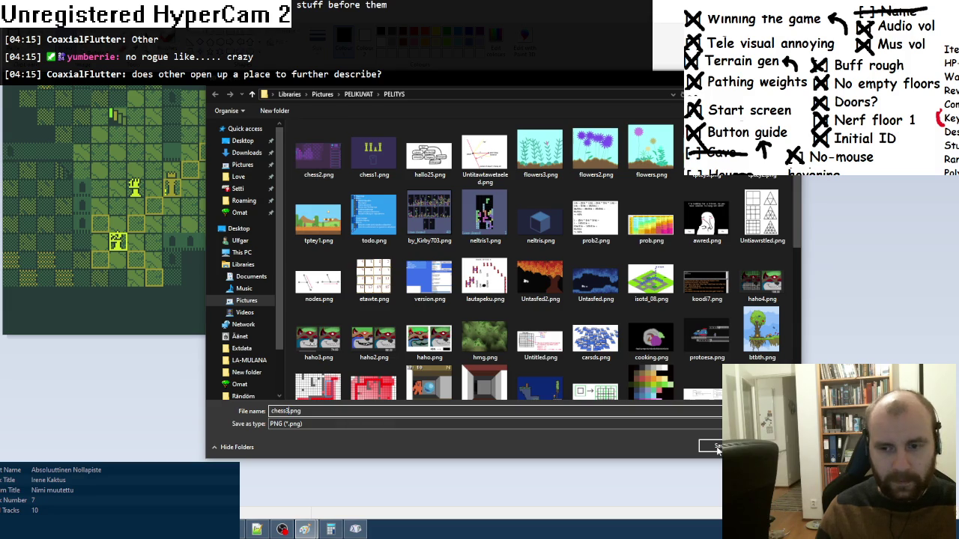
key(Return)
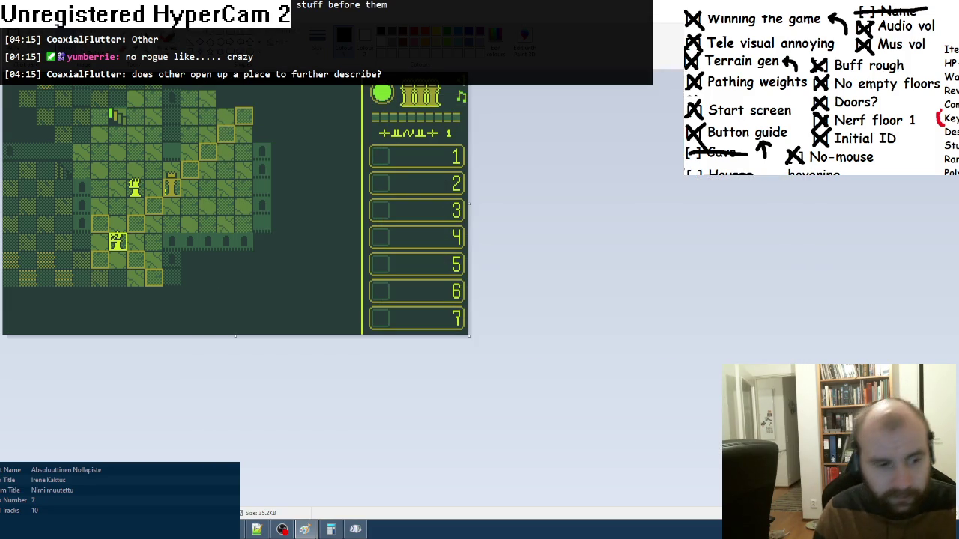
mouse_move(304, 529)
click(169, 451)
- Upload the project's cover image from the PELITYS image subfolder
click(596, 235)
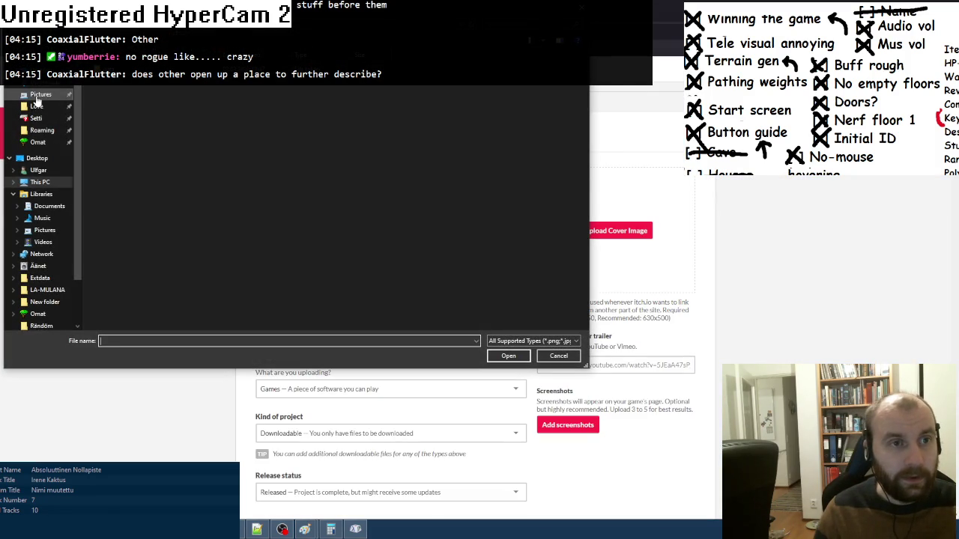
click(38, 98)
click(45, 230)
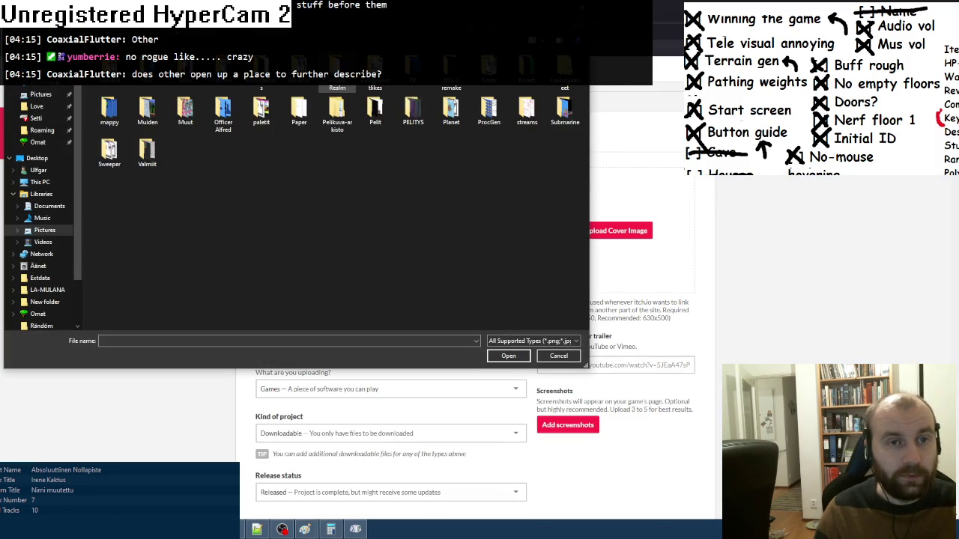
double_click(405, 112)
double_click(111, 104)
double_click(223, 133)
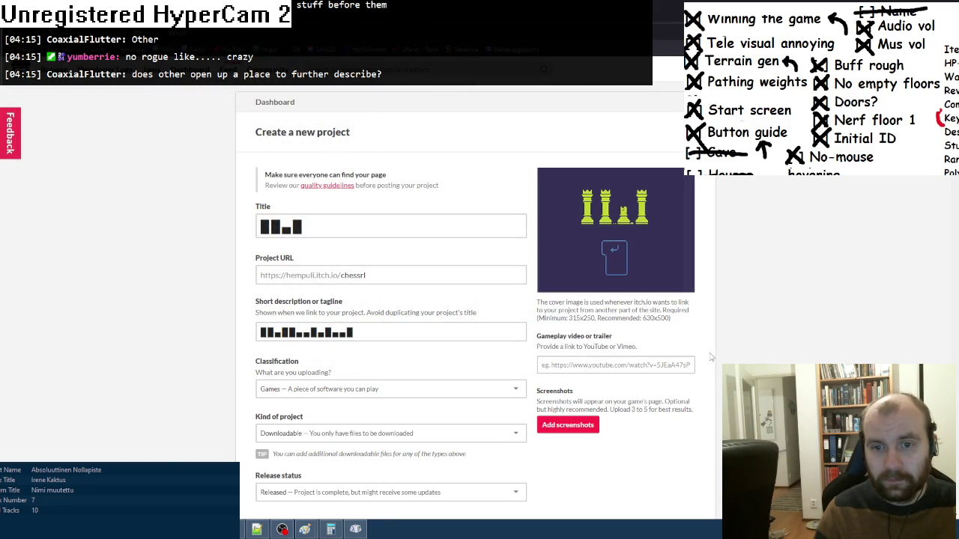
- Add chess2.png and chess3.png as gameplay screenshots
click(575, 427)
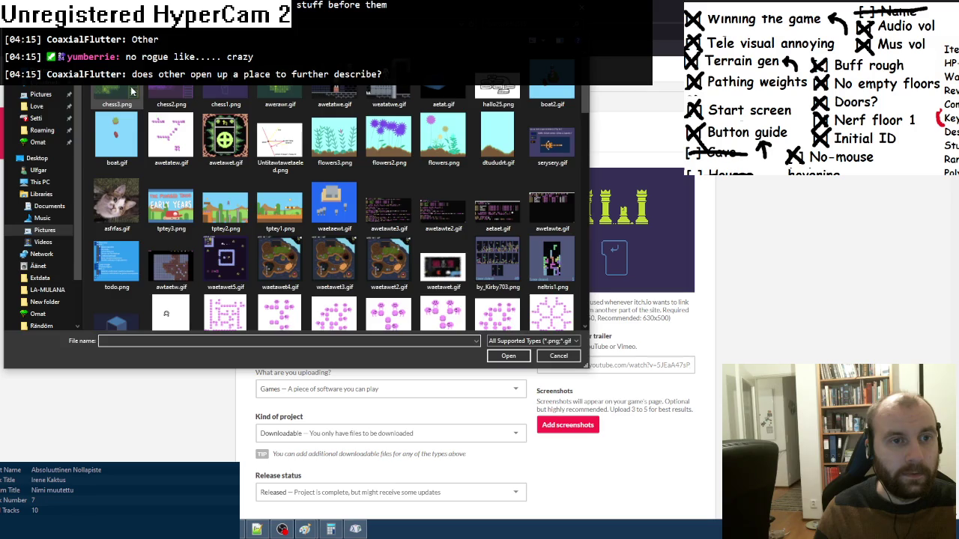
double_click(156, 88)
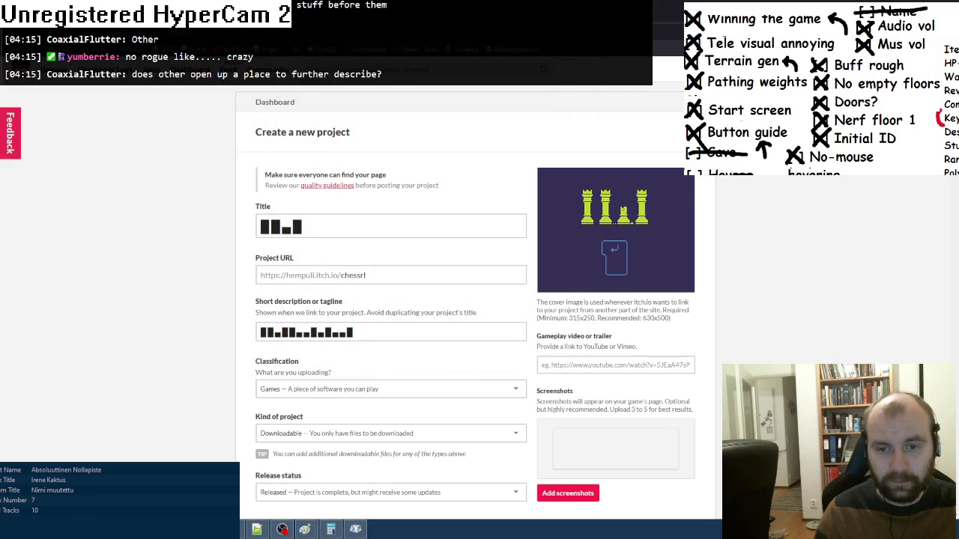
scroll(565, 373, down, 2)
click(566, 373)
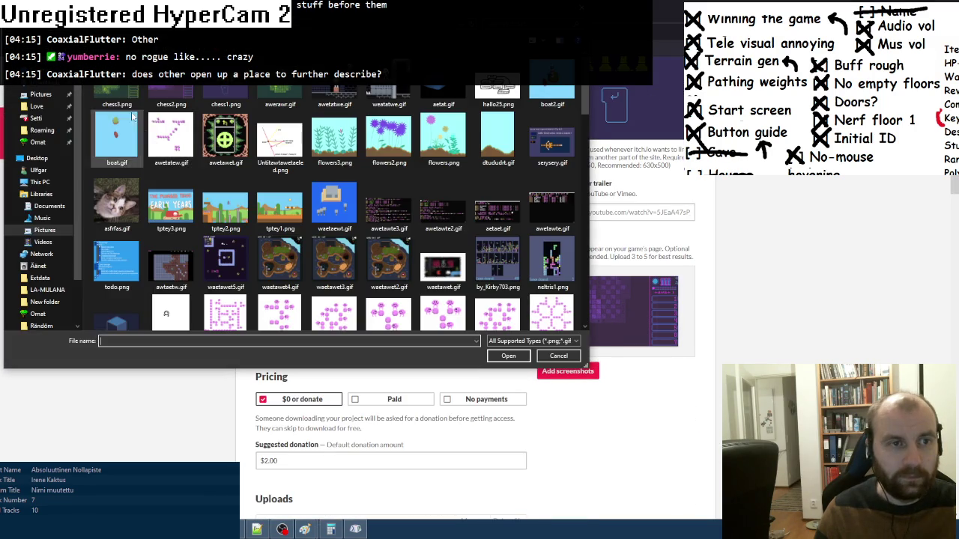
double_click(117, 96)
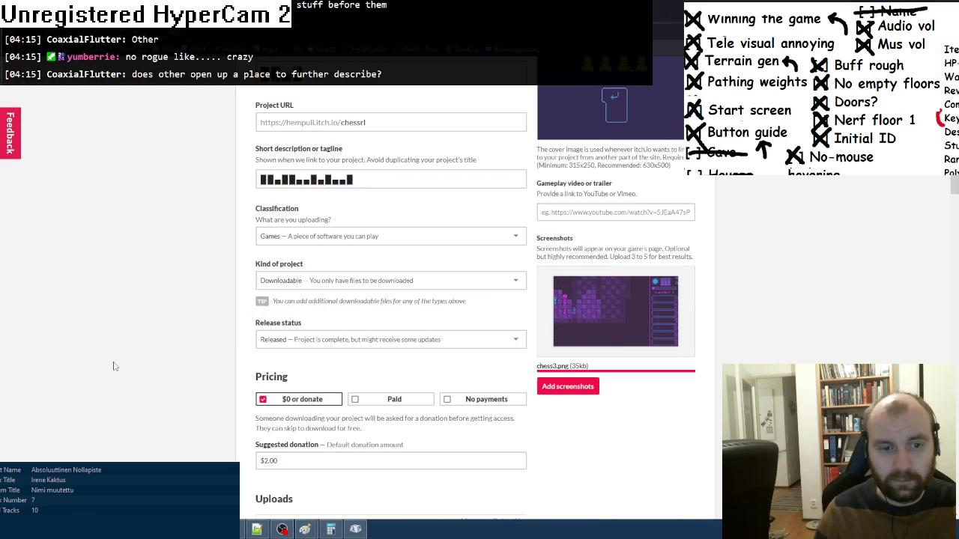
scroll(114, 367, down, 6)
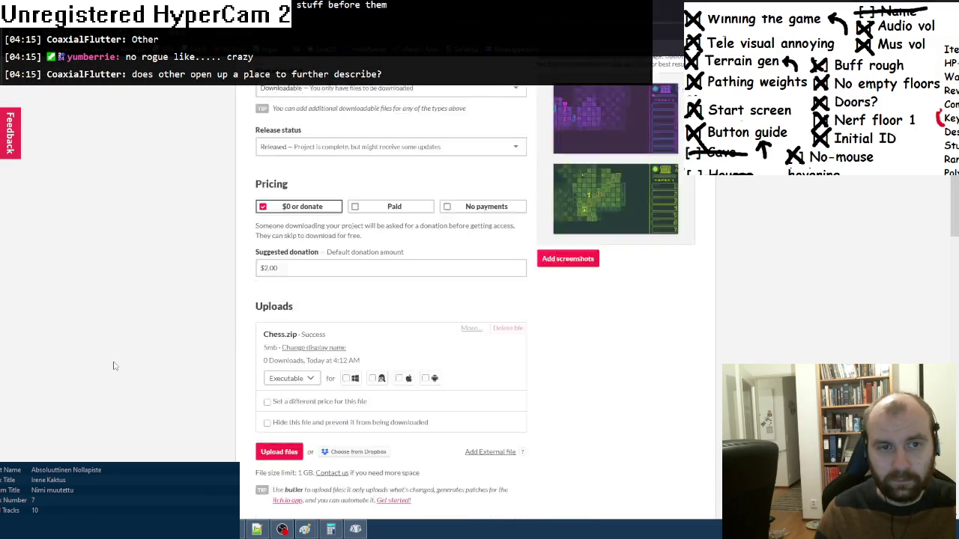
scroll(114, 367, down, 10)
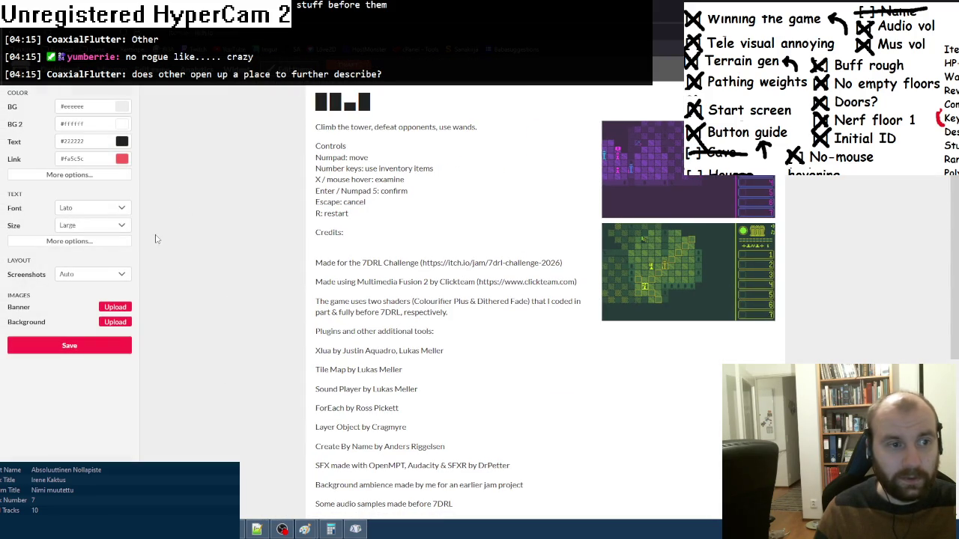
- Try the Serif, Sans Serif and Pixel fonts, then settle on Anonymous Pro
click(113, 208)
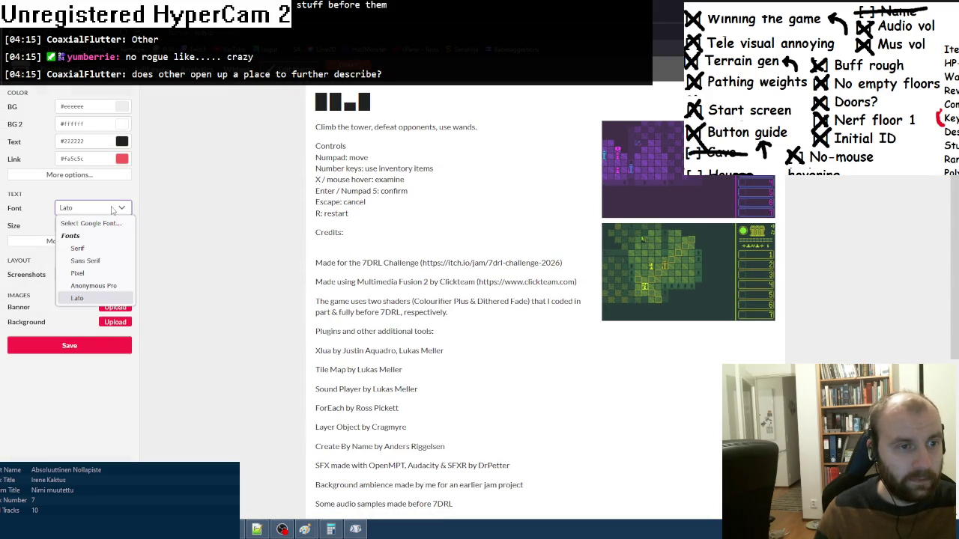
click(95, 248)
click(94, 212)
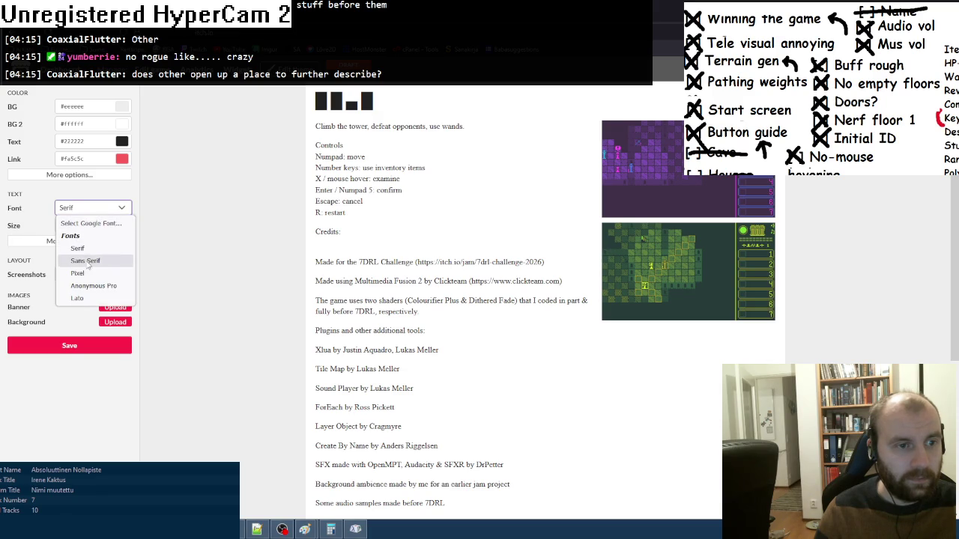
click(93, 259)
click(96, 214)
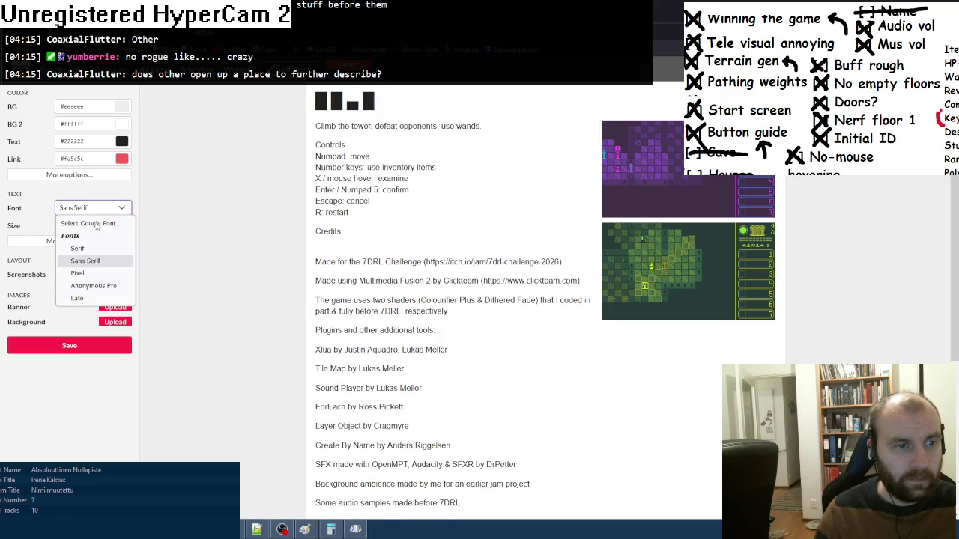
click(90, 277)
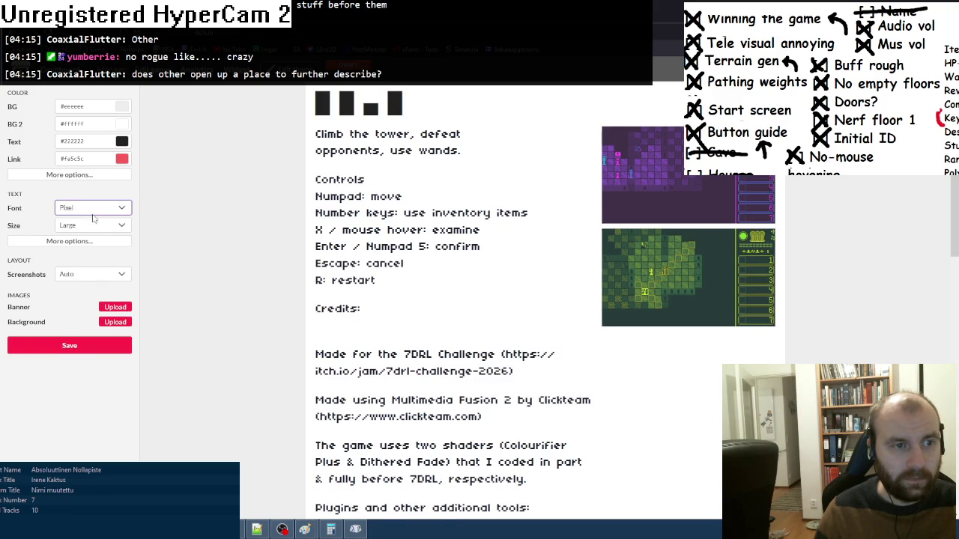
click(94, 211)
click(88, 286)
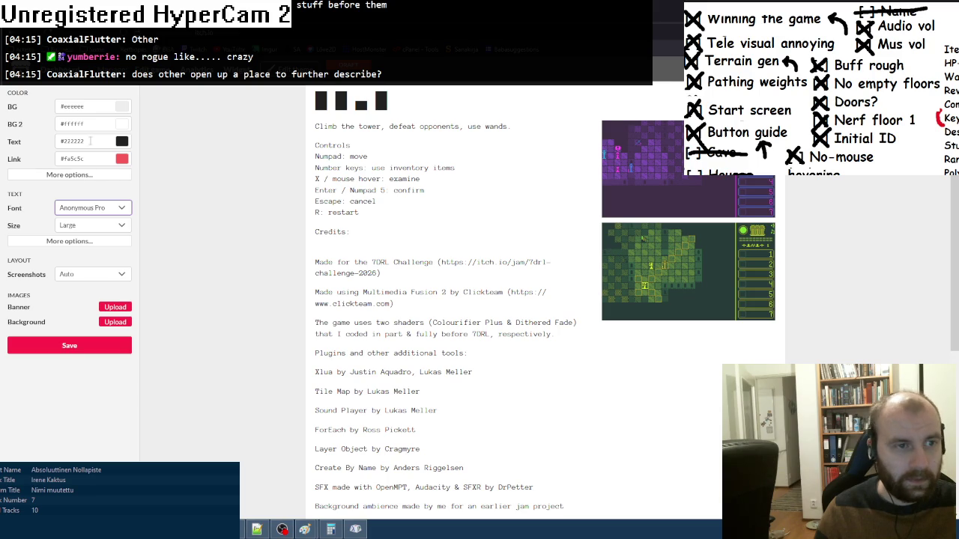
click(123, 109)
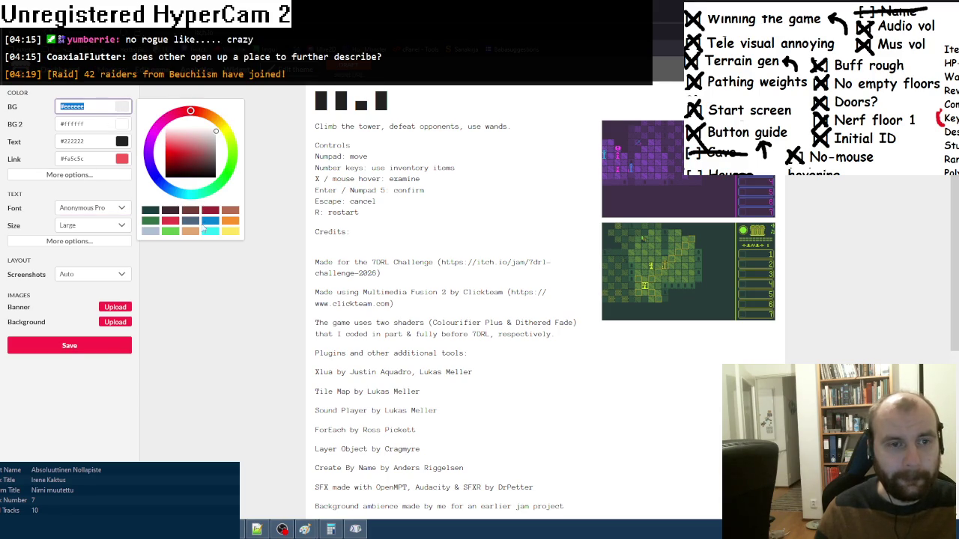
- Set BG to a dark purple and BG 2 to a lighter purple
click(148, 146)
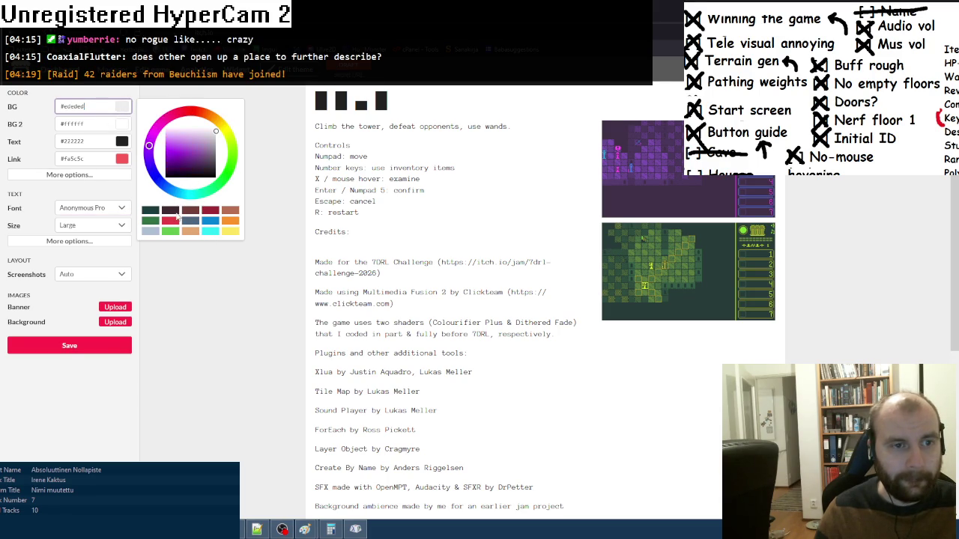
click(202, 165)
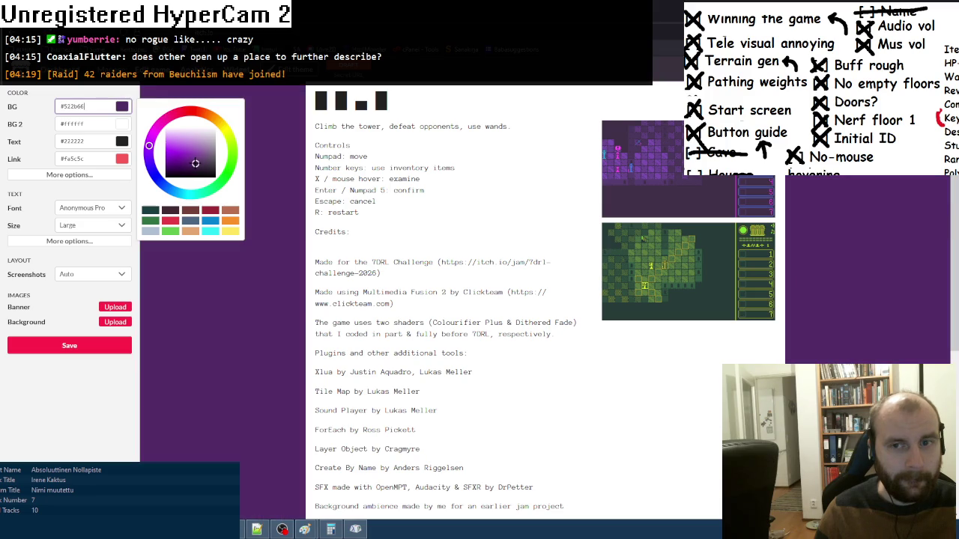
click(121, 125)
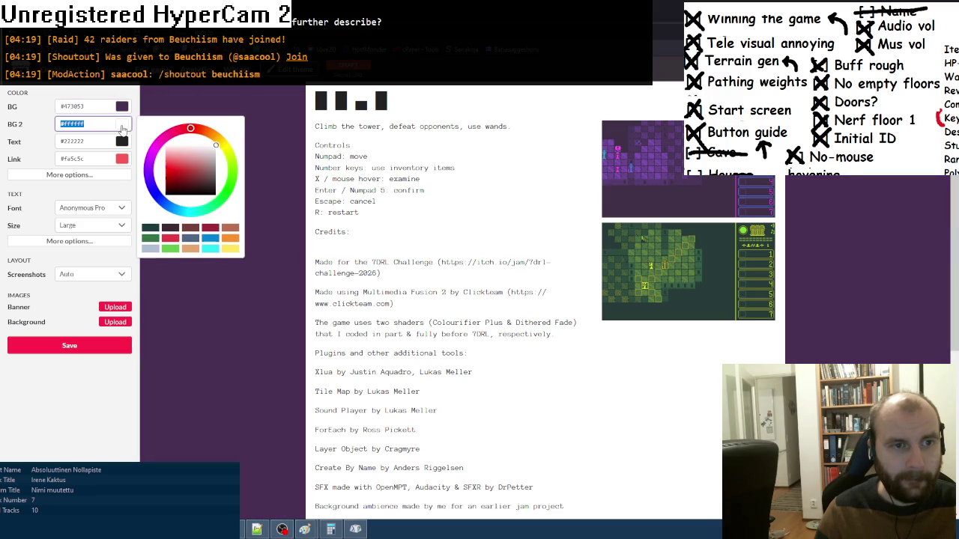
click(204, 173)
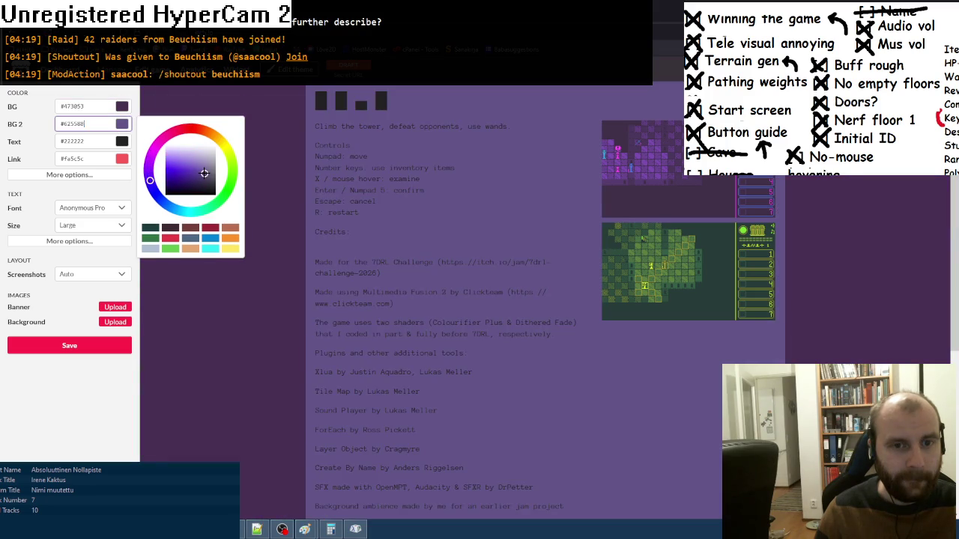
drag(204, 173, 204, 170)
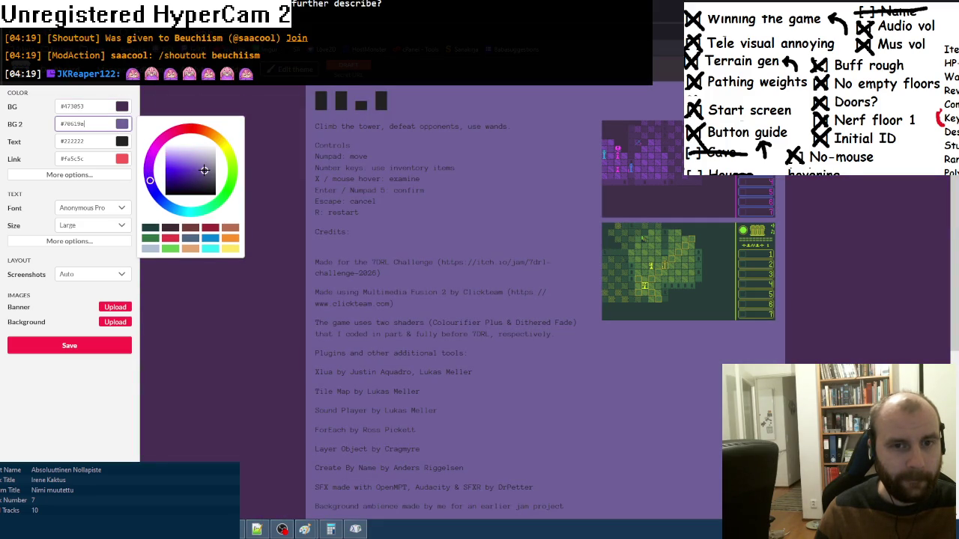
click(122, 106)
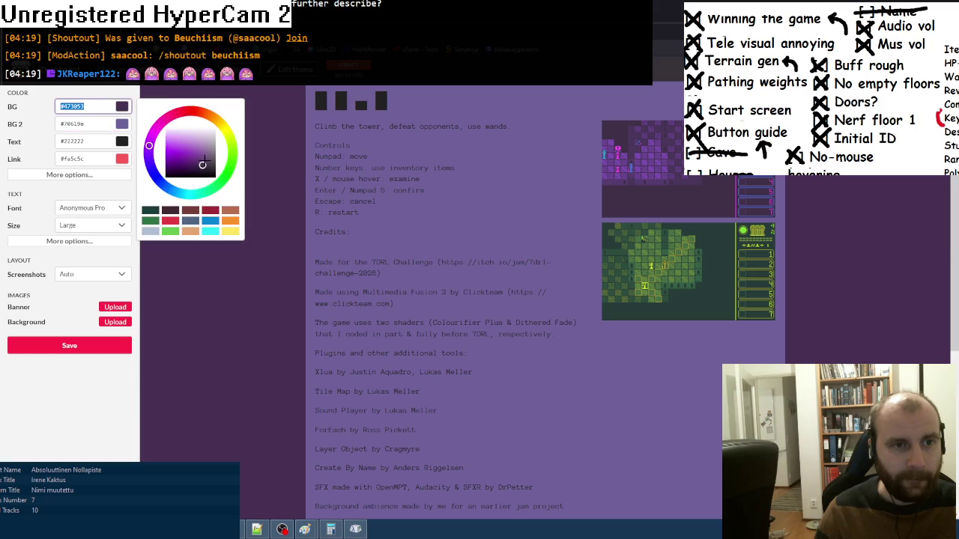
drag(209, 160, 211, 166)
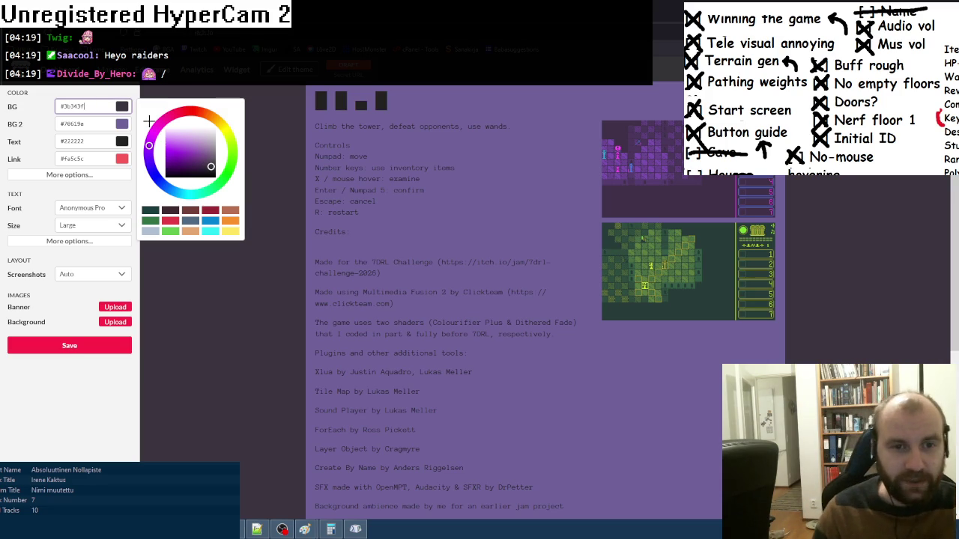
- Fine-tune the content panel to #8e619a and readjust the dark purple outer background
click(119, 125)
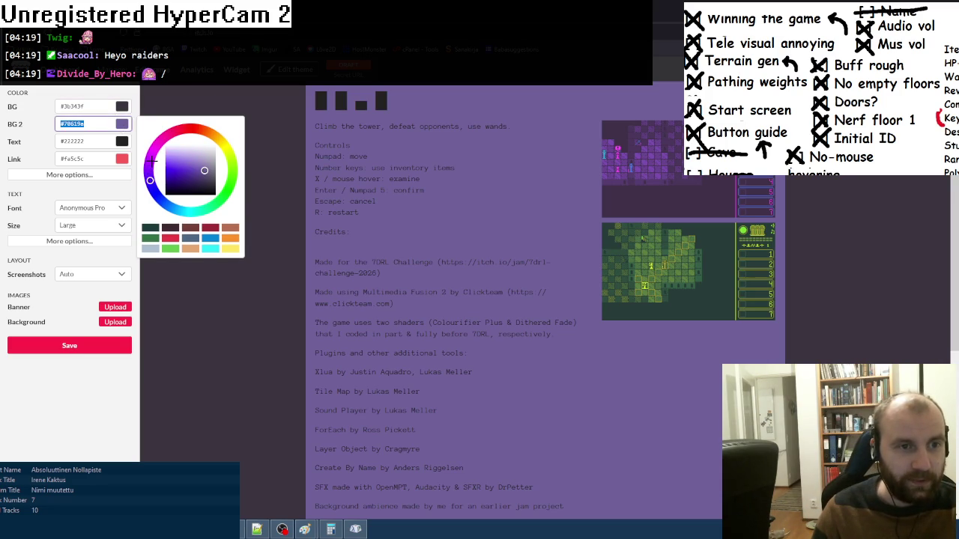
click(161, 201)
drag(161, 201, 151, 154)
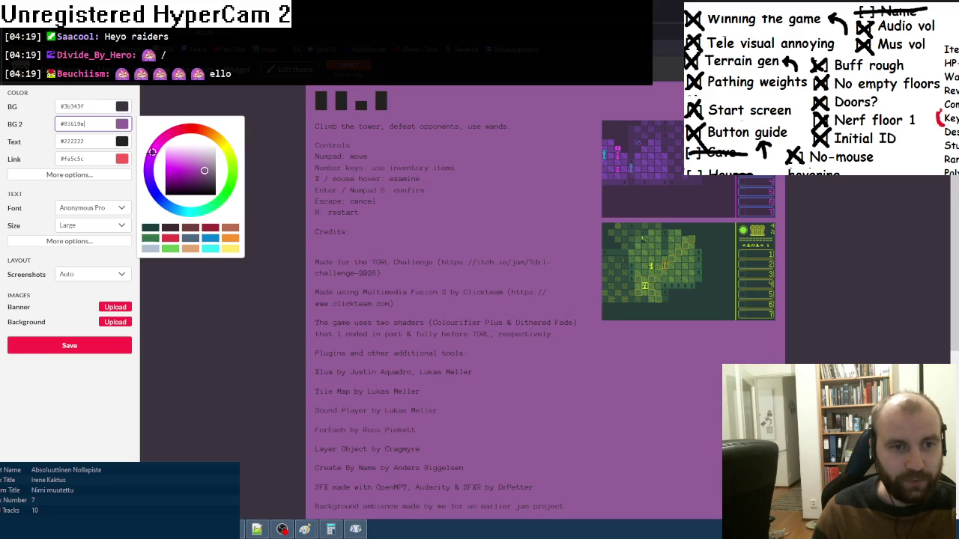
click(117, 110)
click(150, 138)
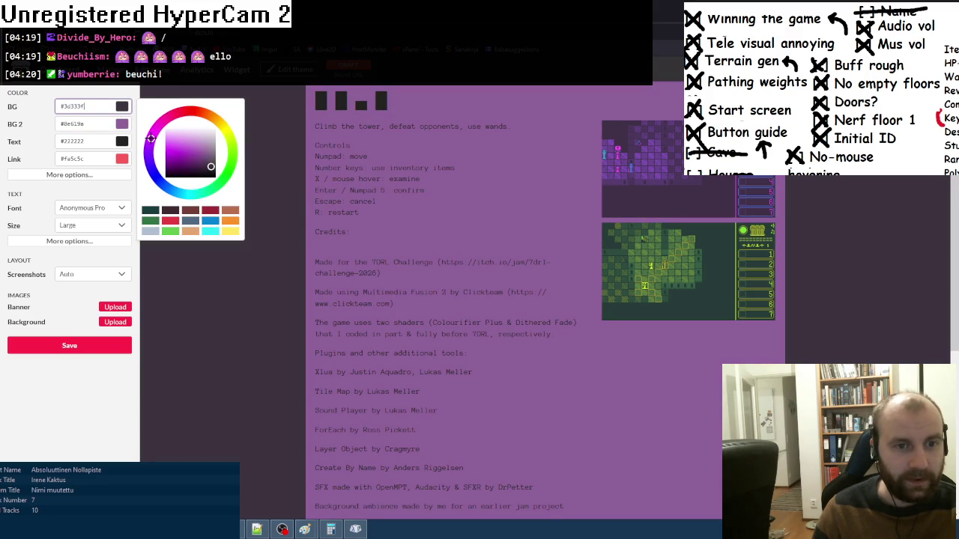
click(113, 123)
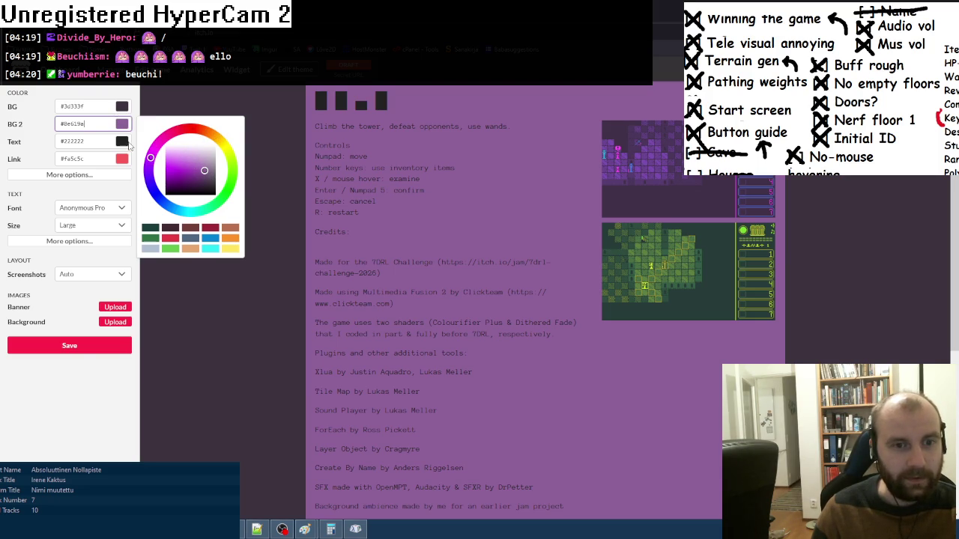
click(121, 109)
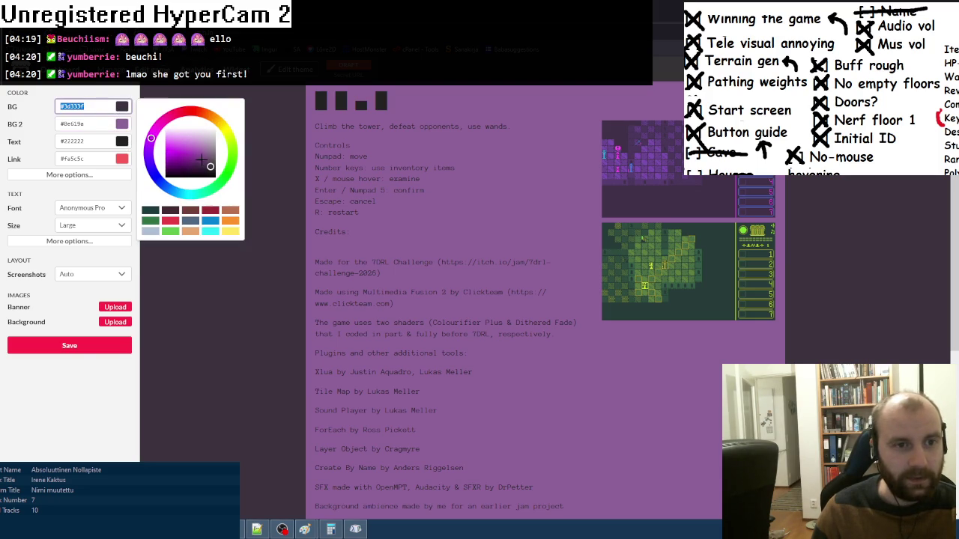
drag(210, 166, 203, 162)
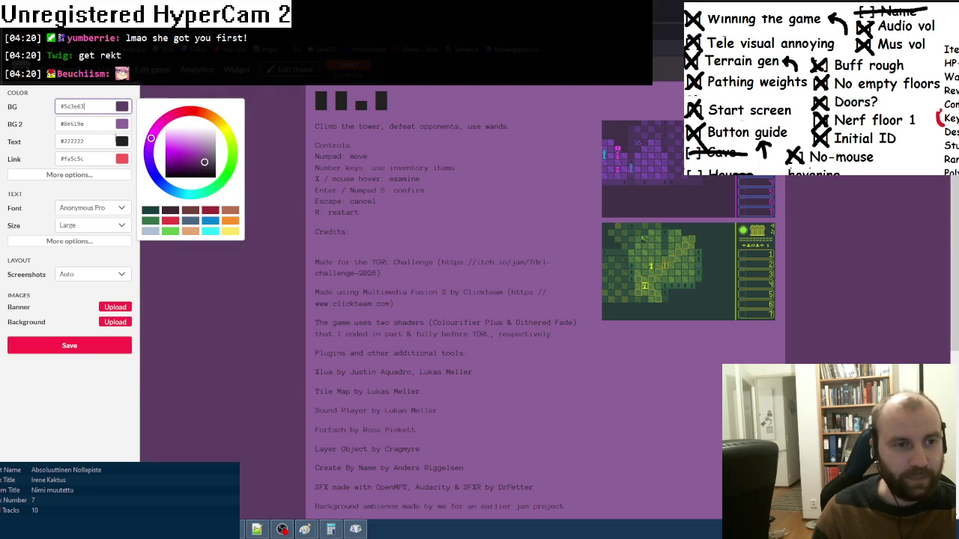
click(112, 140)
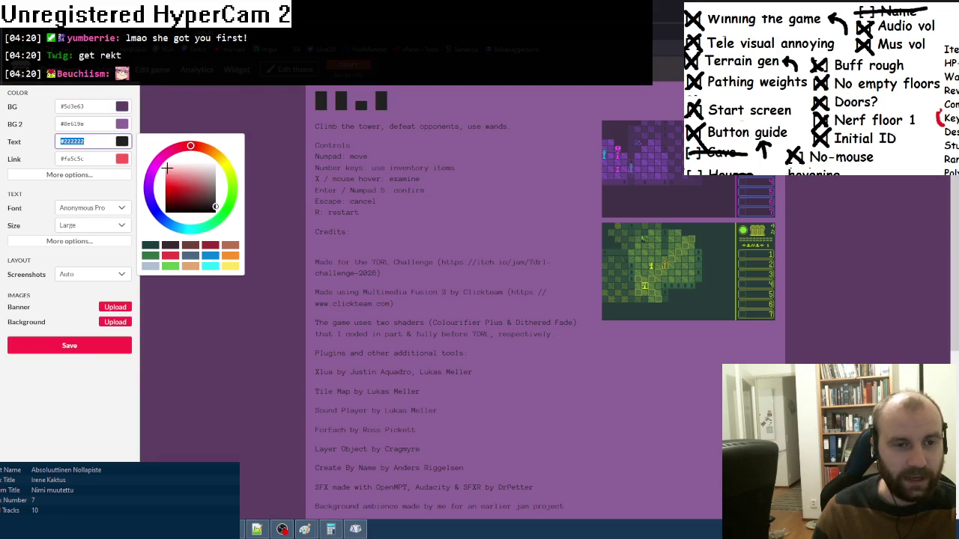
- Try light blue, yellow, pink and cyan for the page text colour
click(176, 224)
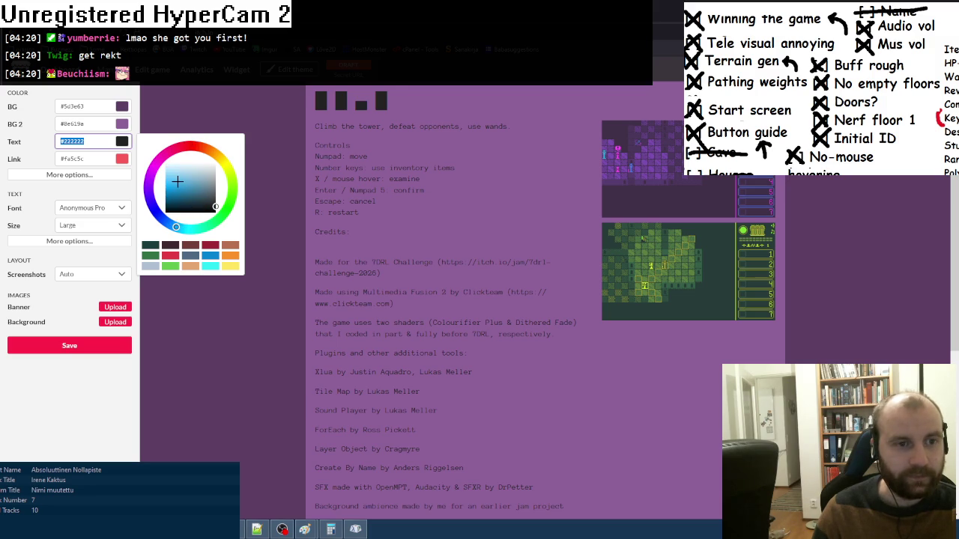
click(176, 181)
click(224, 162)
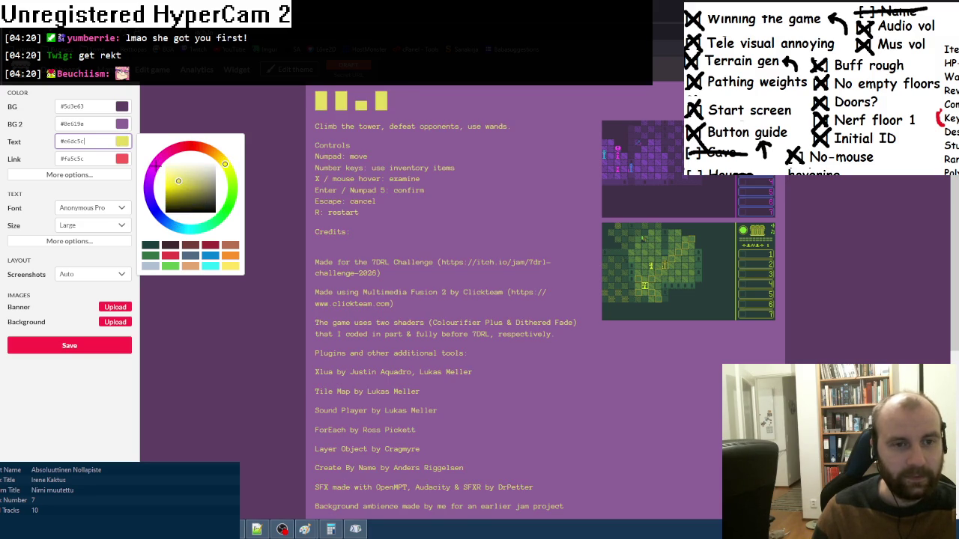
click(155, 166)
click(174, 176)
click(172, 150)
click(223, 161)
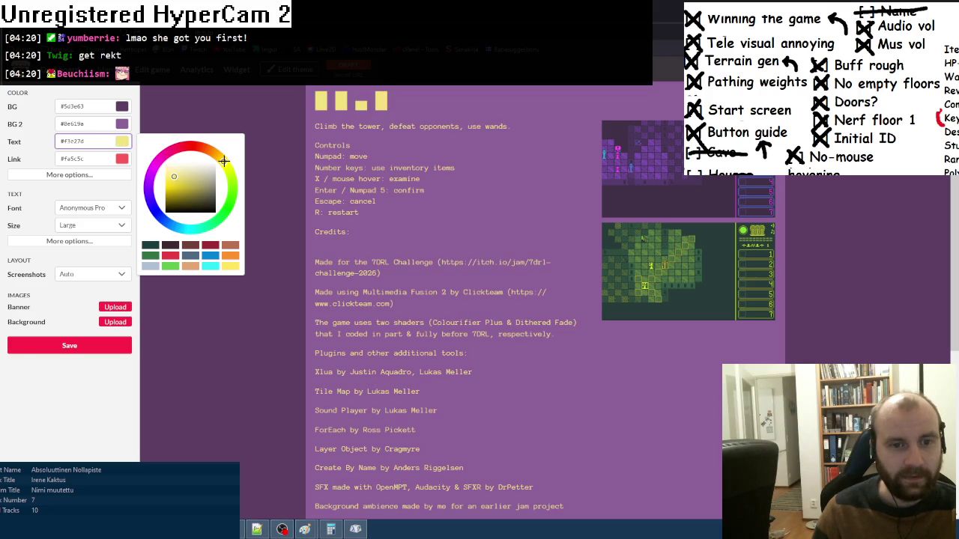
click(174, 225)
click(189, 229)
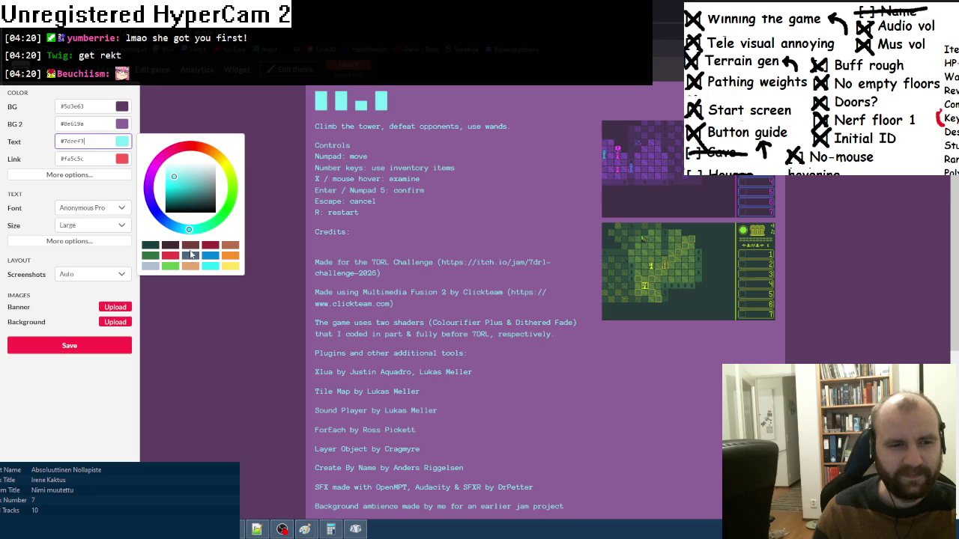
- Settle the page text on a near-black dark purple
click(149, 182)
drag(172, 188, 177, 203)
click(175, 150)
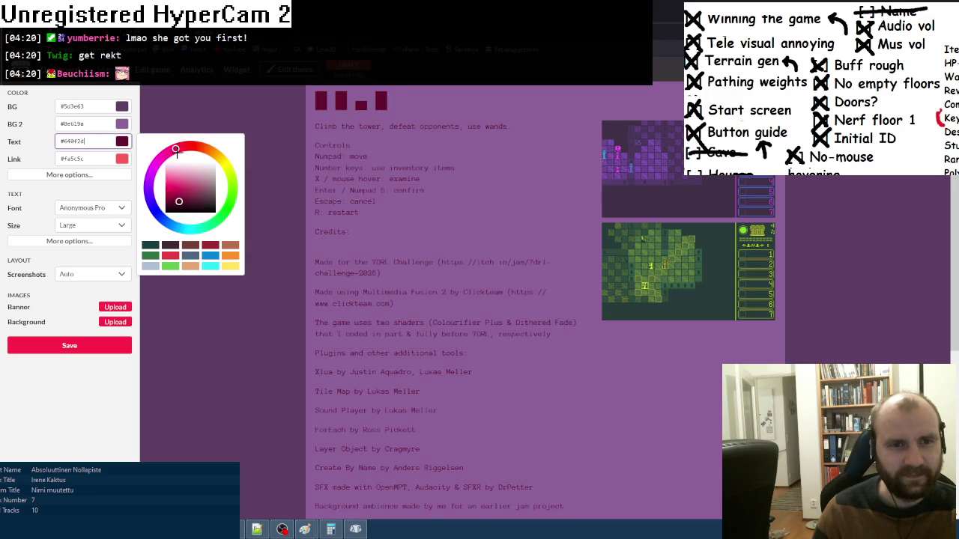
click(196, 198)
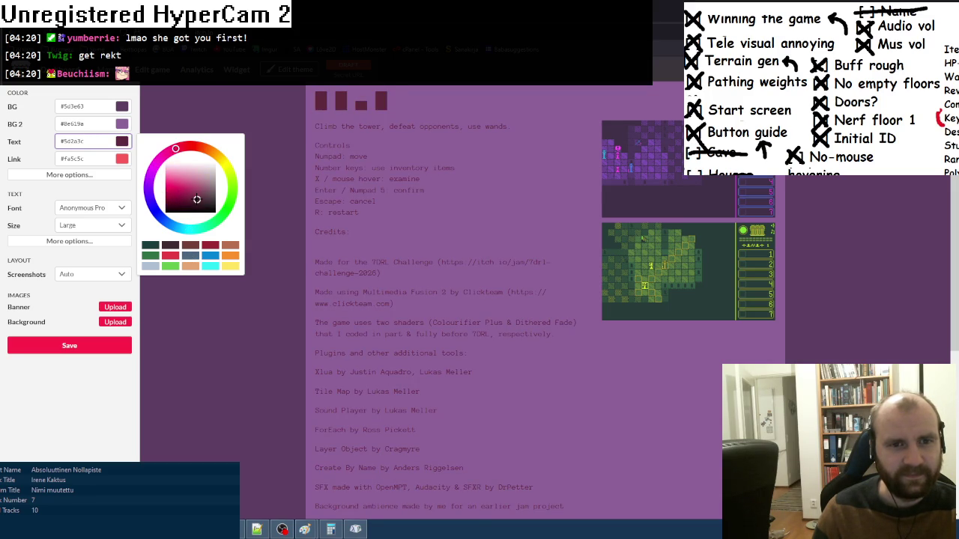
drag(196, 198, 196, 203)
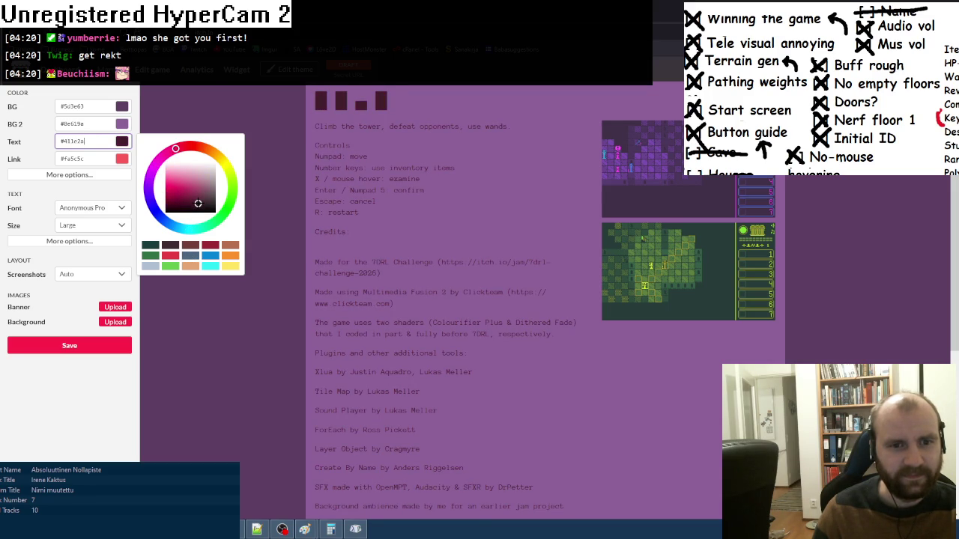
click(198, 205)
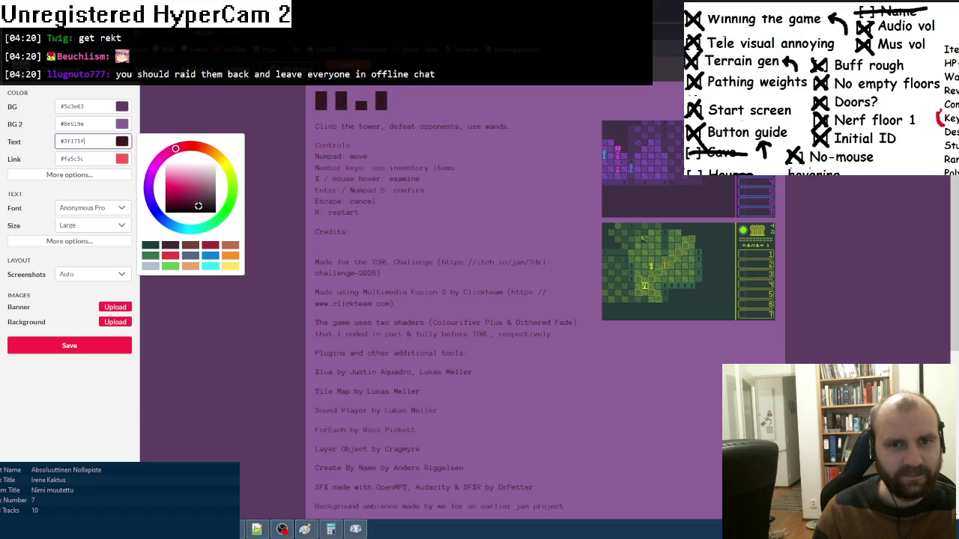
click(149, 177)
click(200, 205)
click(198, 203)
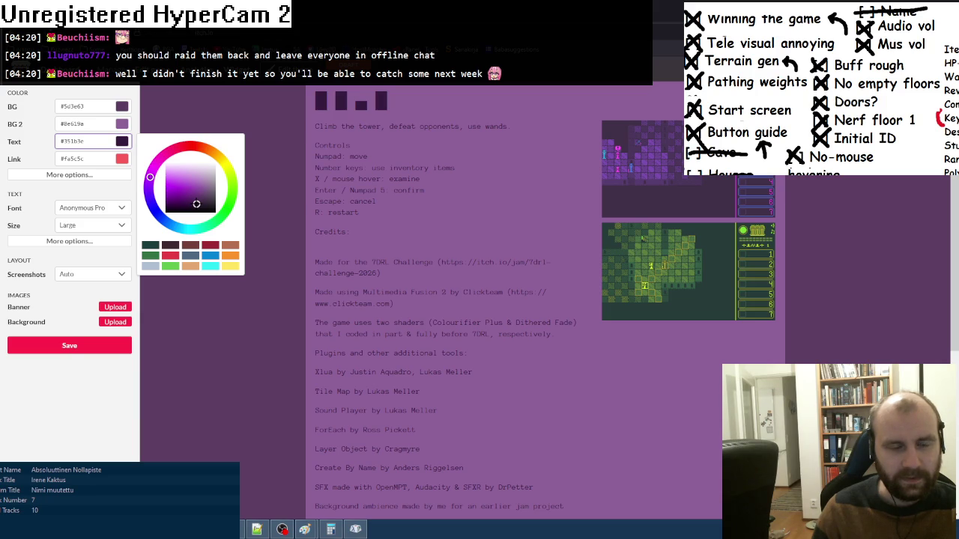
- Brighten the content panel purple slightly to #9a69a6
click(75, 124)
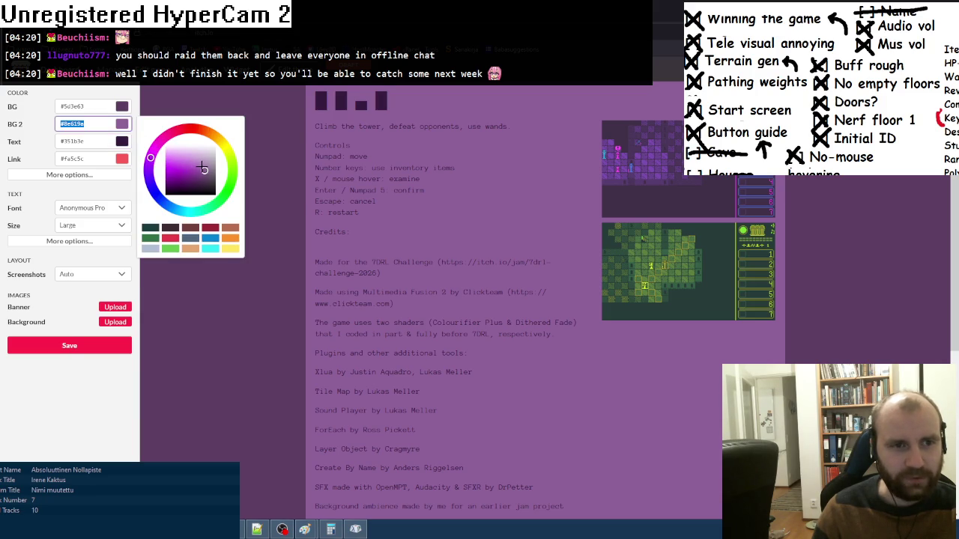
click(205, 169)
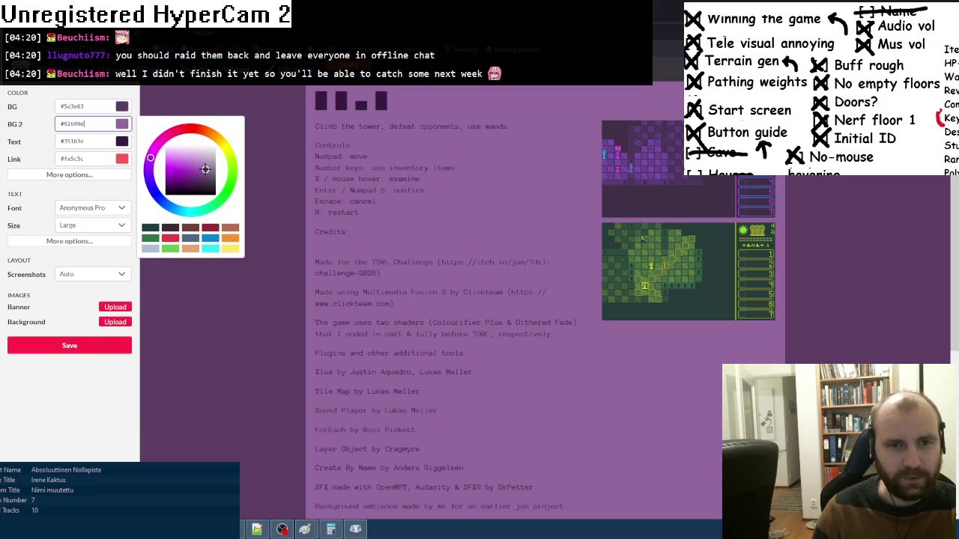
drag(205, 168, 202, 169)
drag(203, 169, 203, 168)
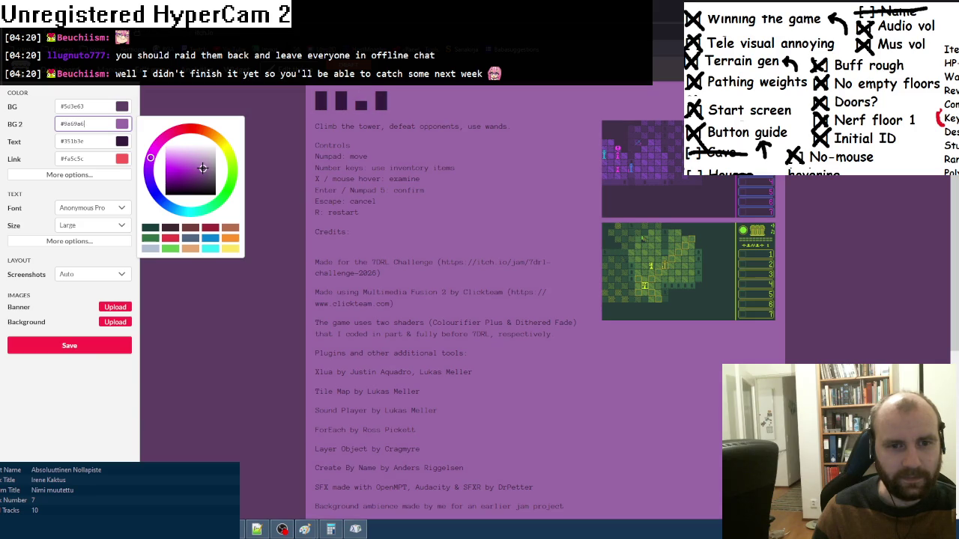
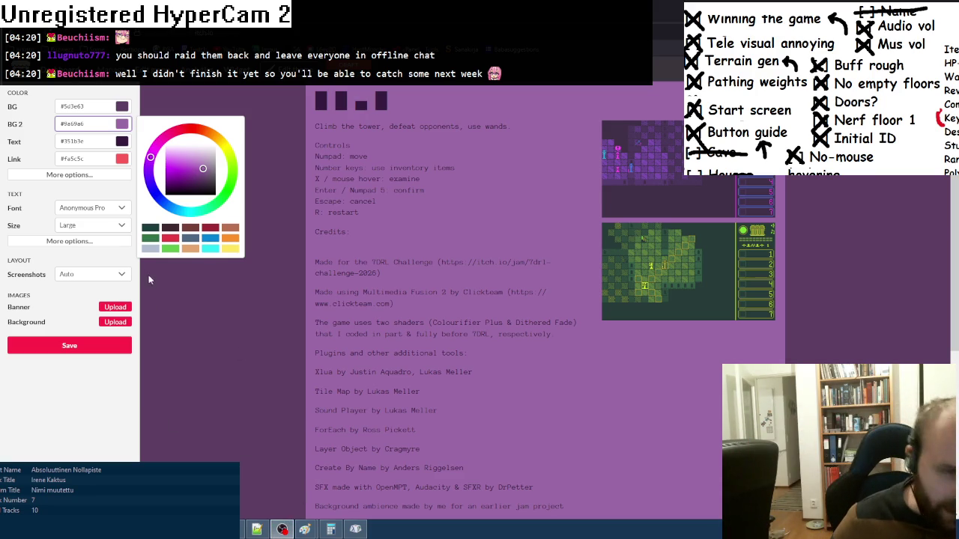
- Close the BG 2 picker and change the link colour to warm yellow #fecb5b
click(76, 402)
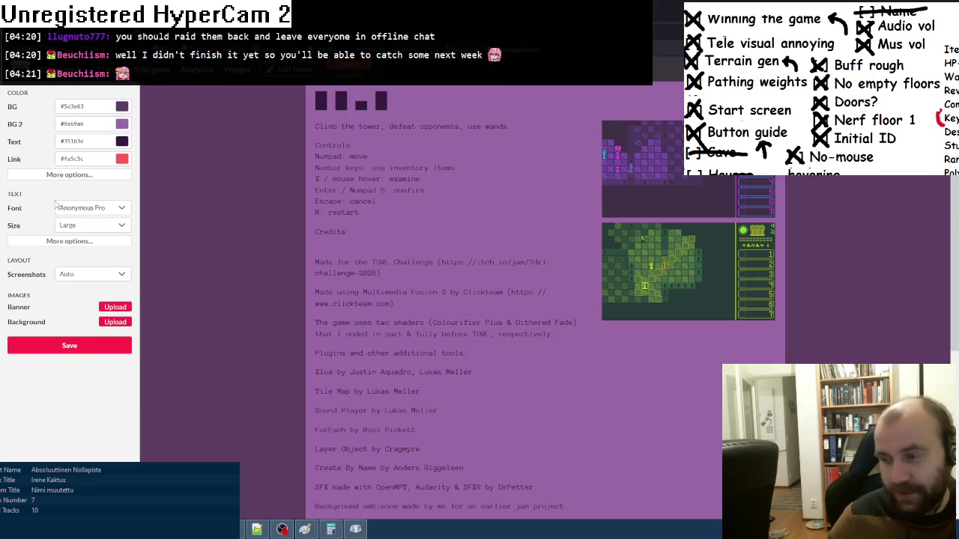
scroll(261, 310, down, 5)
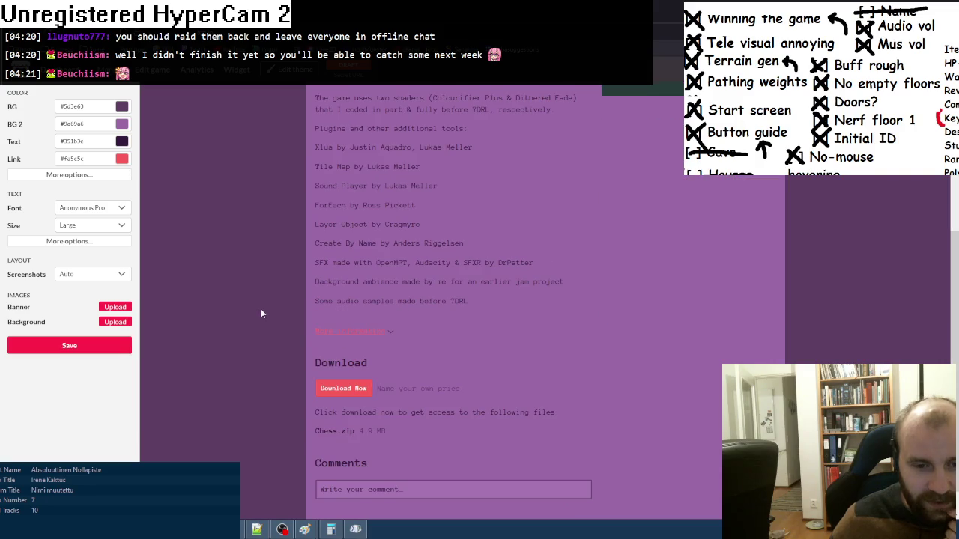
click(121, 159)
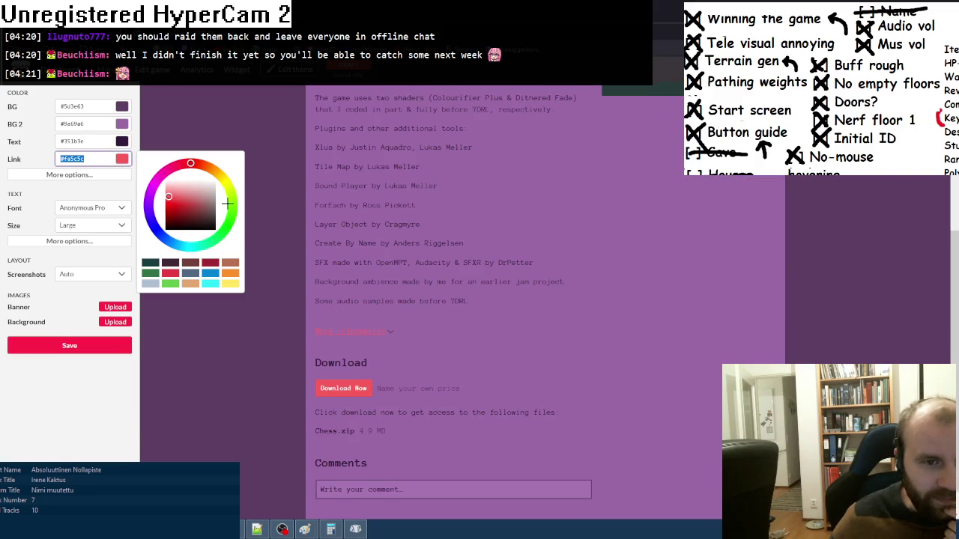
click(232, 203)
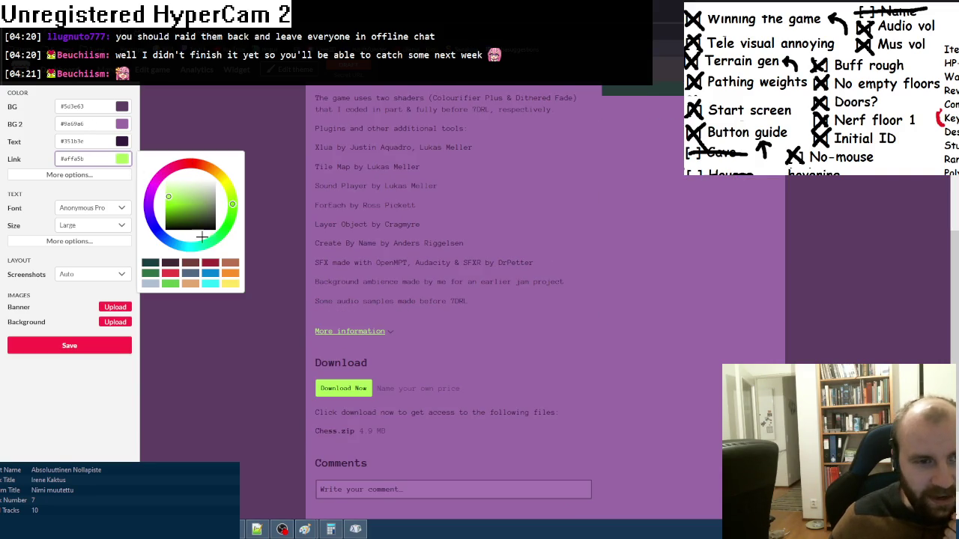
click(180, 246)
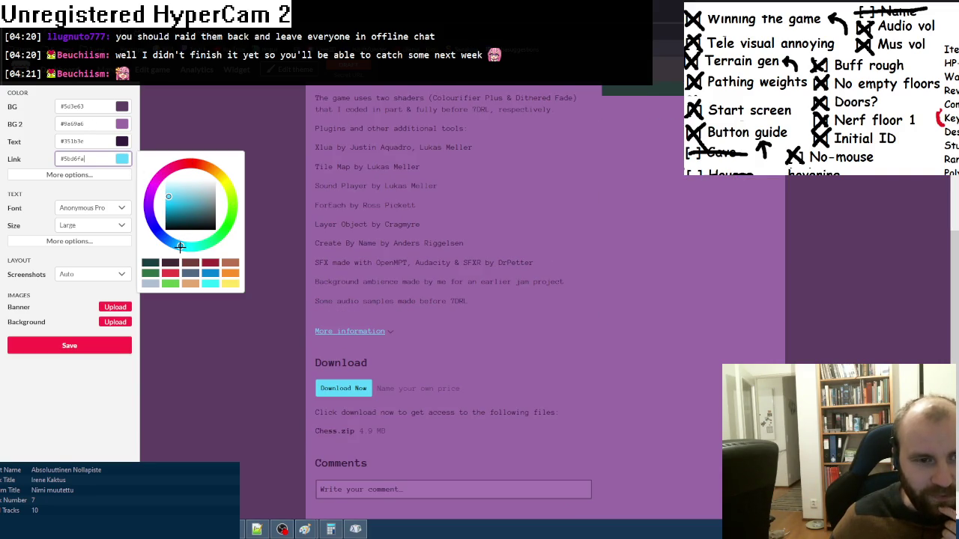
click(222, 179)
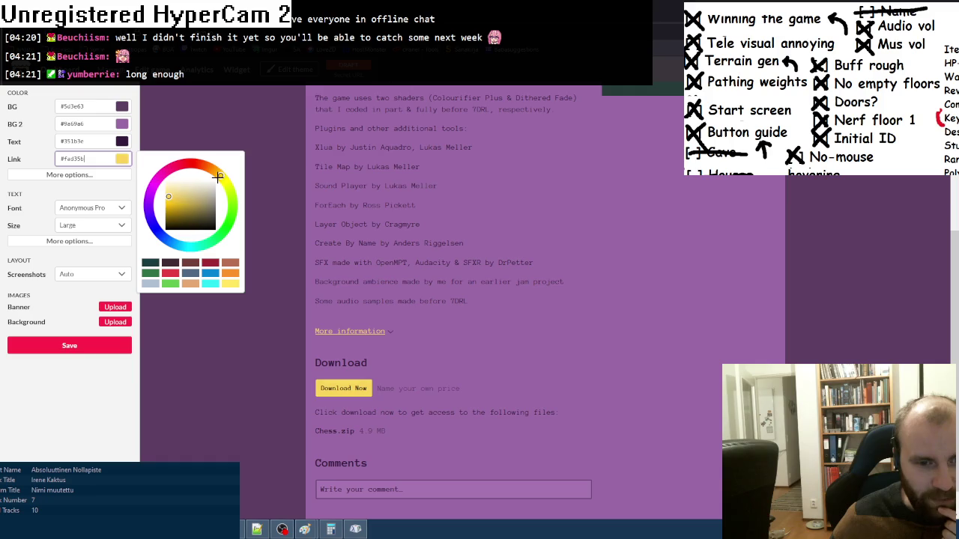
click(218, 177)
click(213, 178)
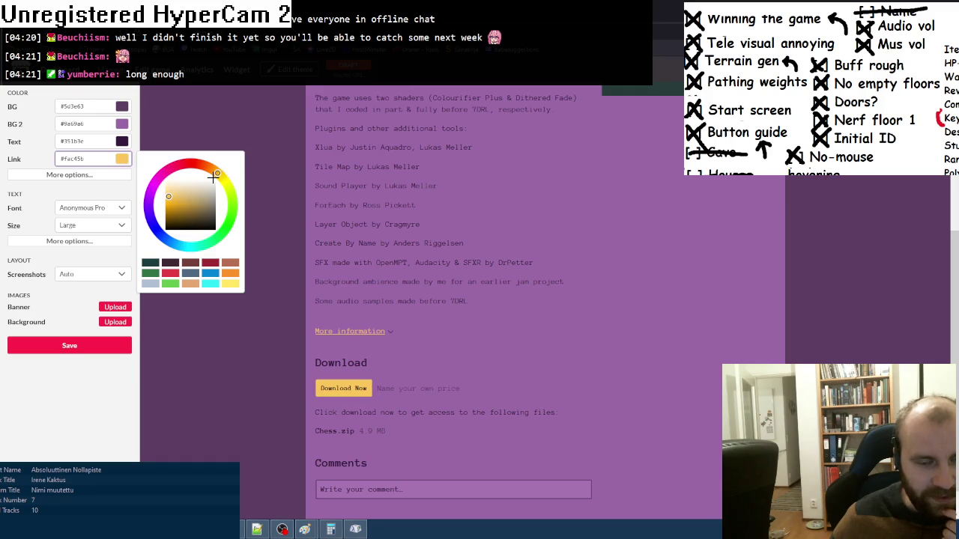
- Save the page theme, then launch the game build from its folder
scroll(291, 375, up, 3)
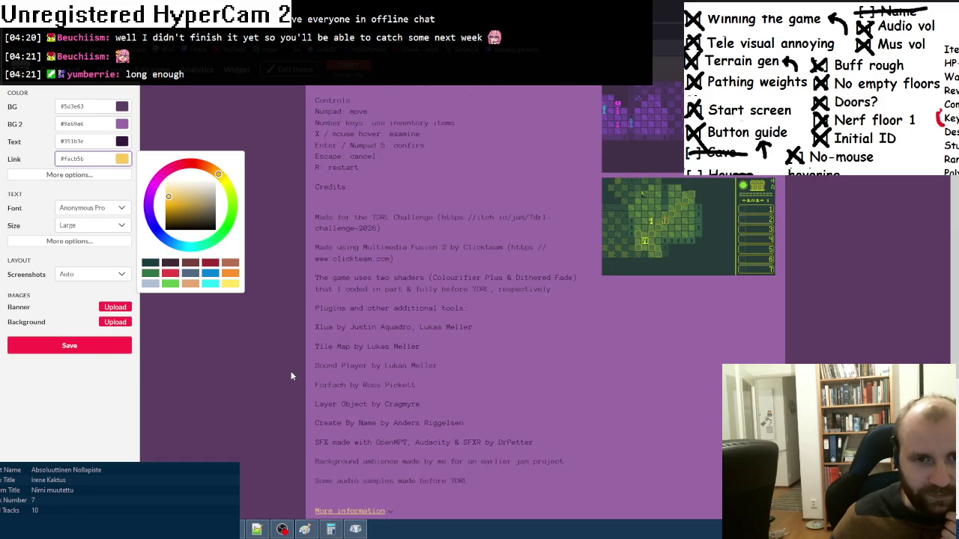
click(63, 345)
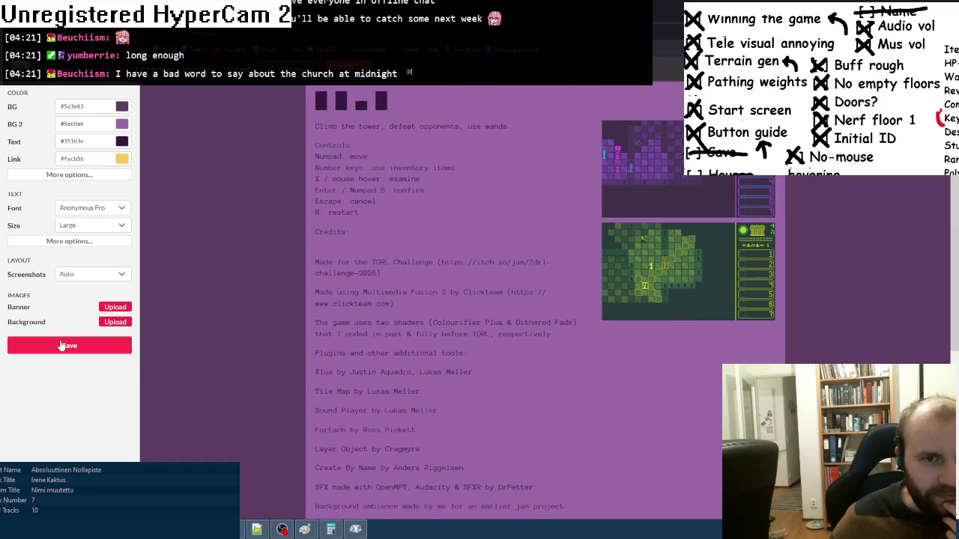
click(256, 530)
double_click(112, 82)
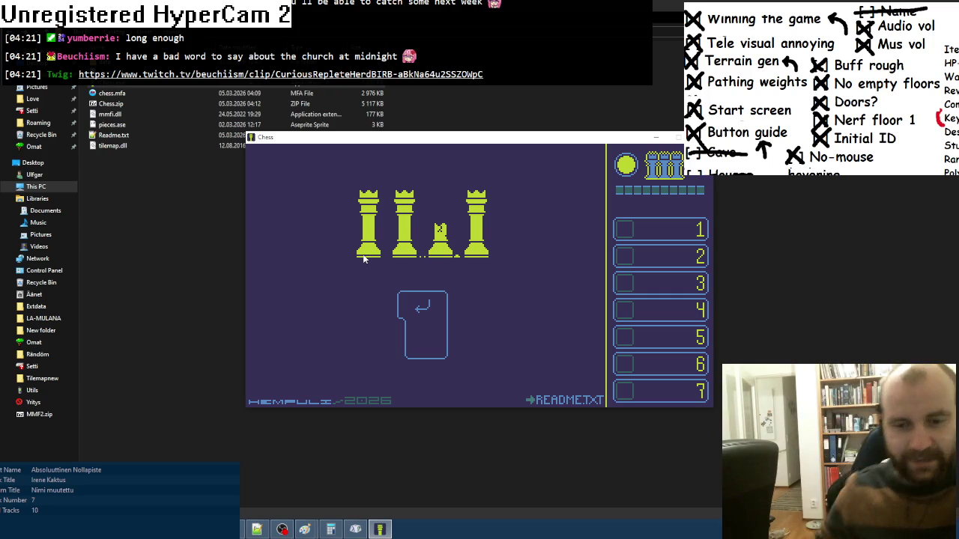
- Start a run, collect two wands, capture the pink piece and use the slot 1 wand
key(Return)
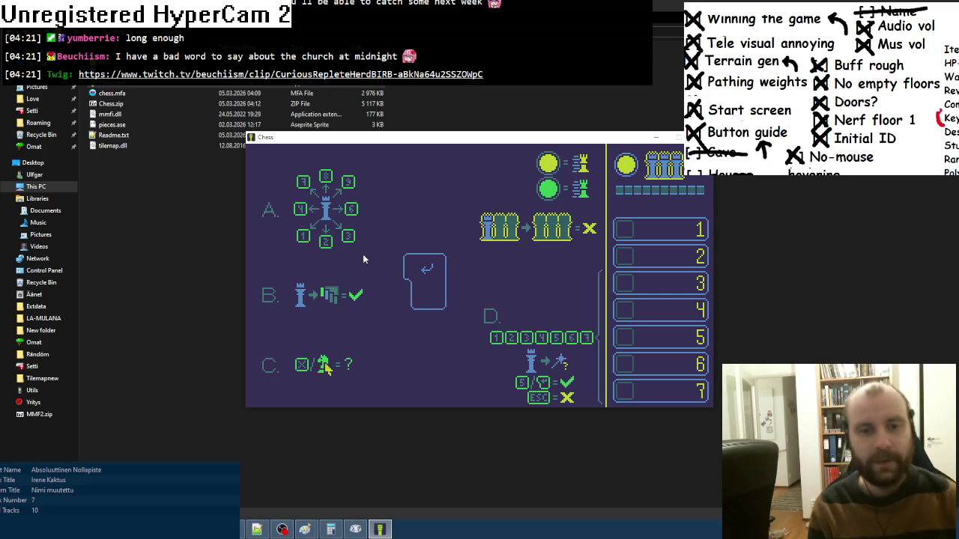
key(Return)
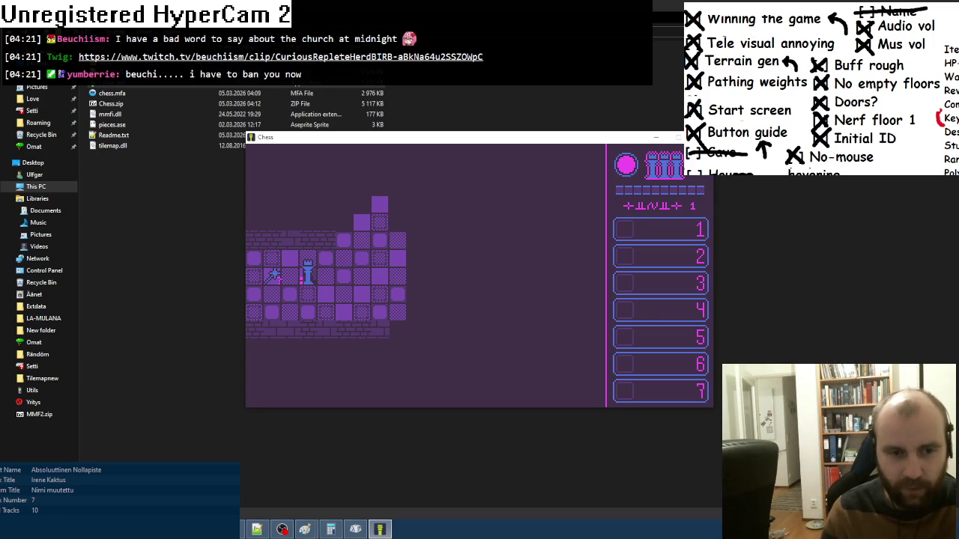
key(Left)
key(Left)
key(Right)
key(Right)
key(Right)
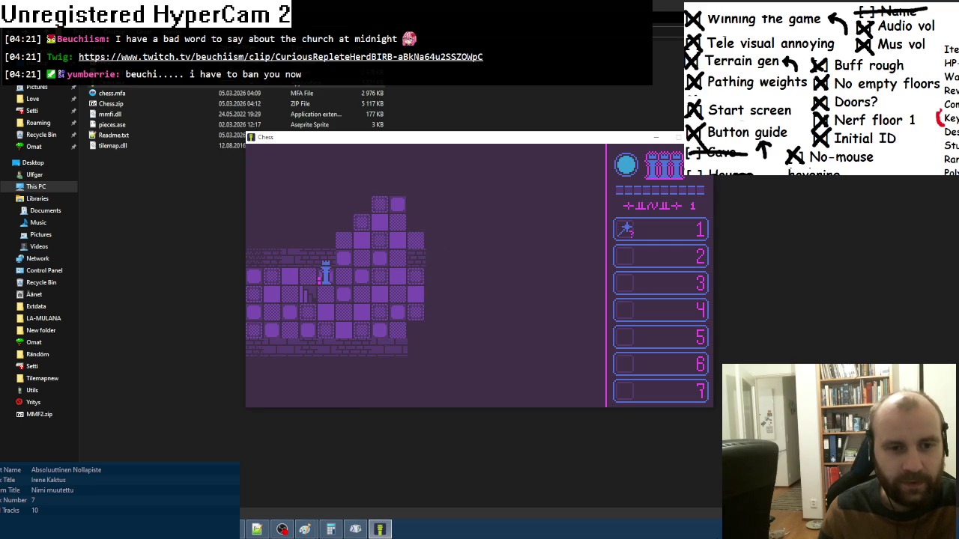
key(Up)
key(Up)
key(Up)
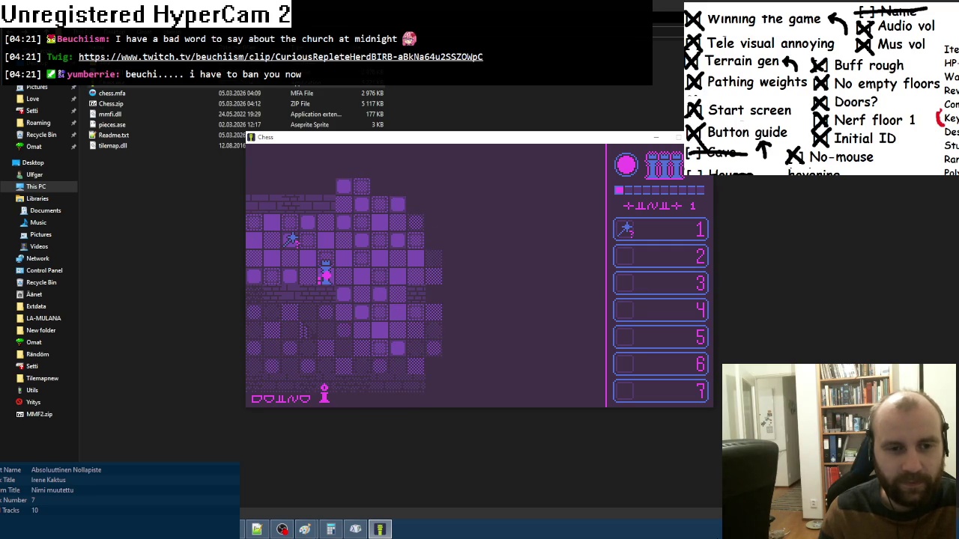
key(Left)
key(Left)
key(Left)
key(Right)
key(Right)
key(Right)
key(Down)
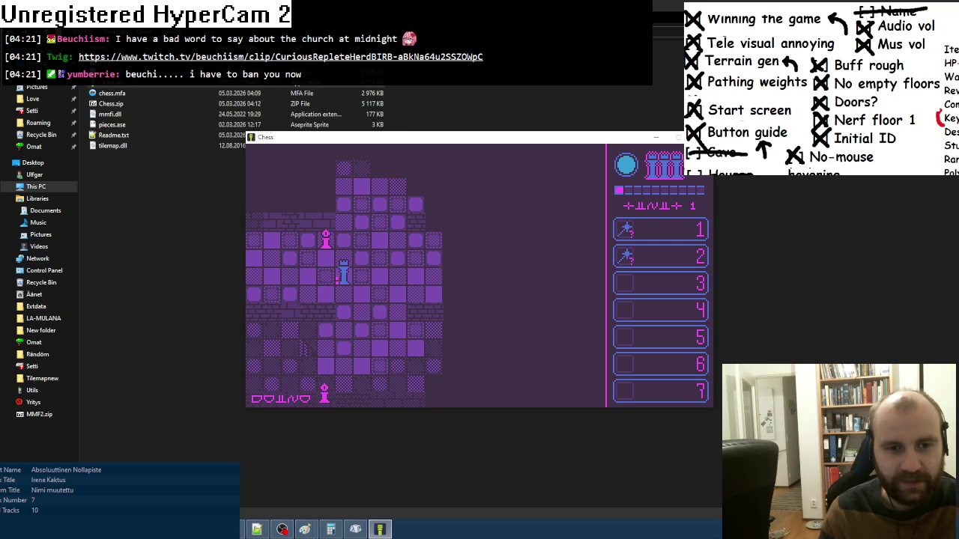
key(1)
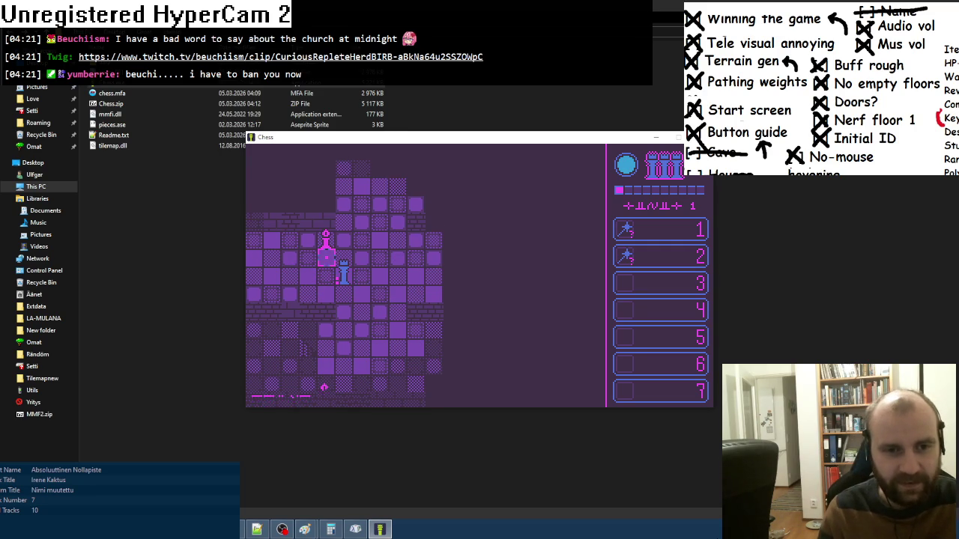
- Use the slot 2 wand, capture the pink rook and take the stairs to floor 2
key(Right)
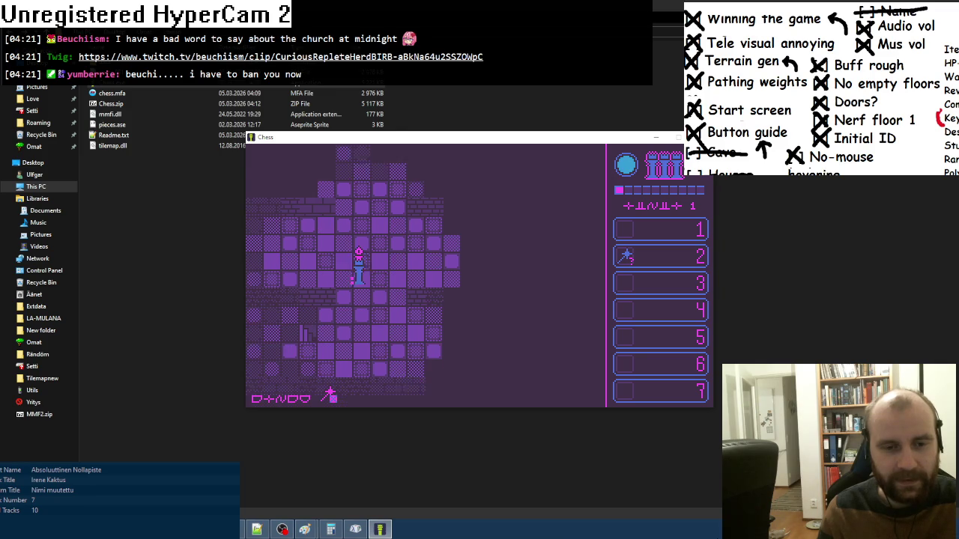
key(Up)
key(Right)
key(Right)
key(Right)
key(Right)
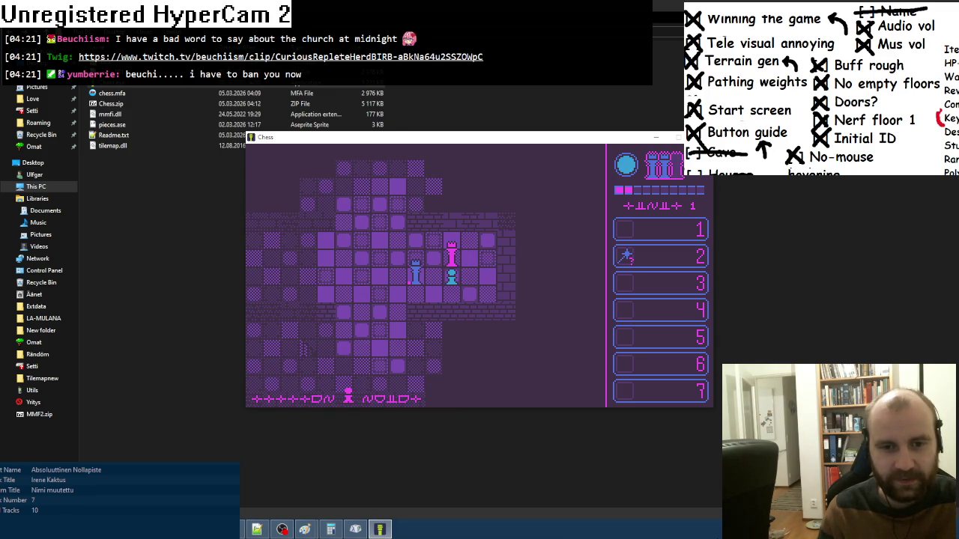
key(2)
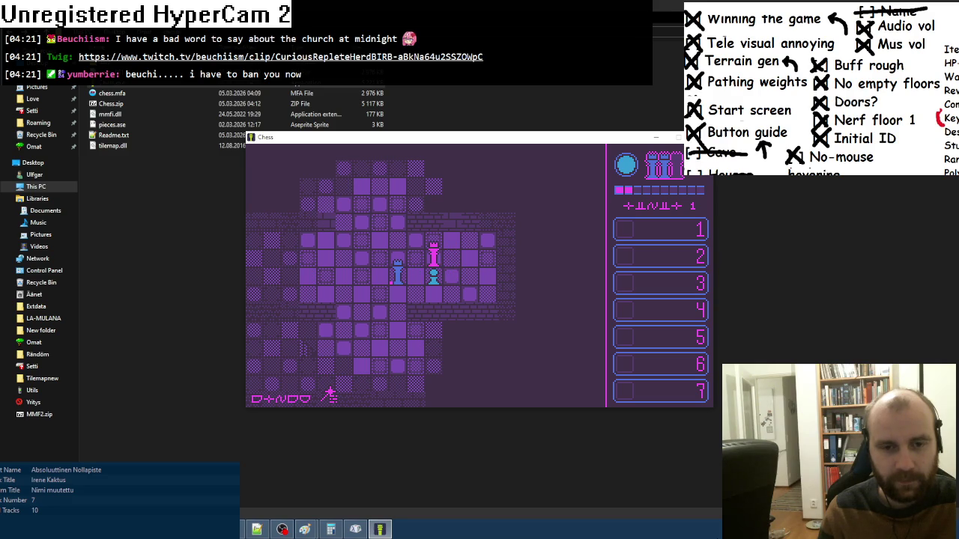
key(Left)
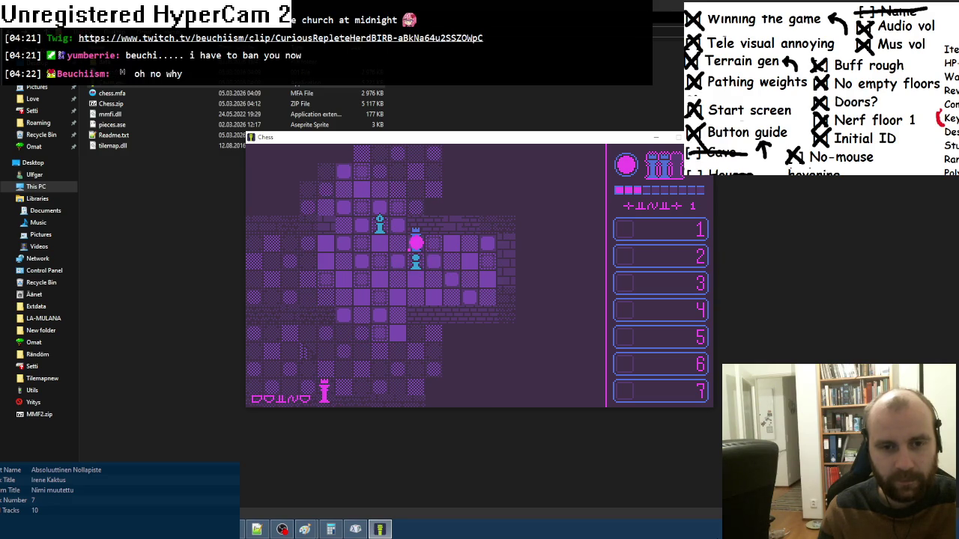
key(Up)
key(Up)
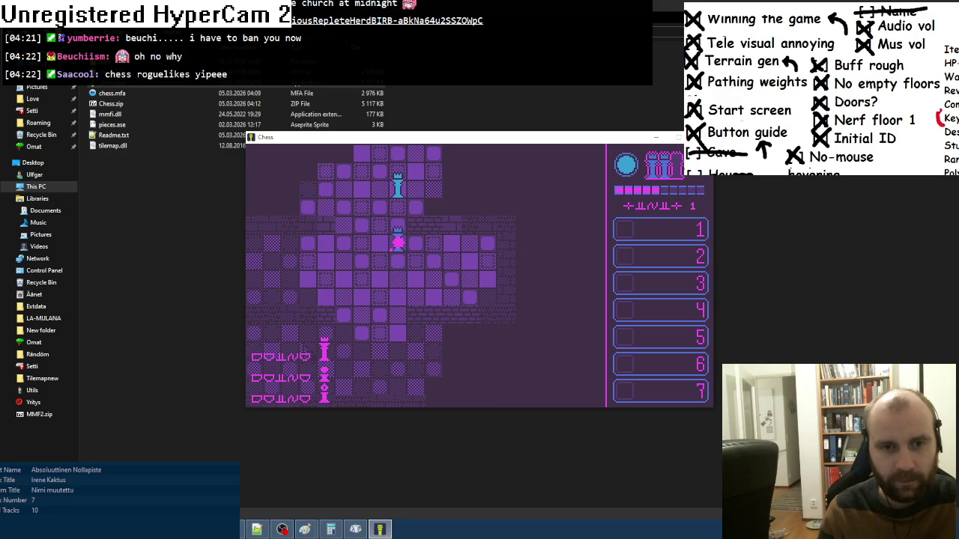
key(Up)
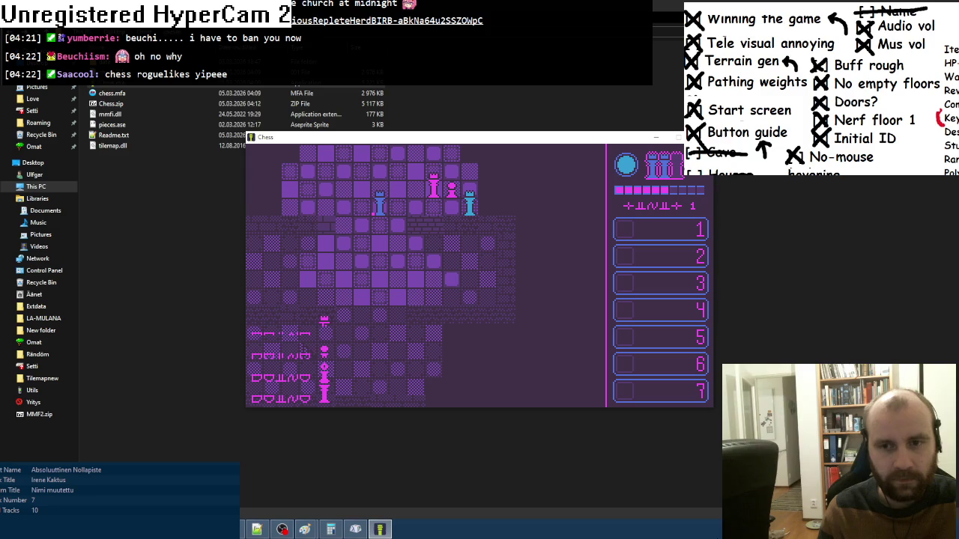
key(Up)
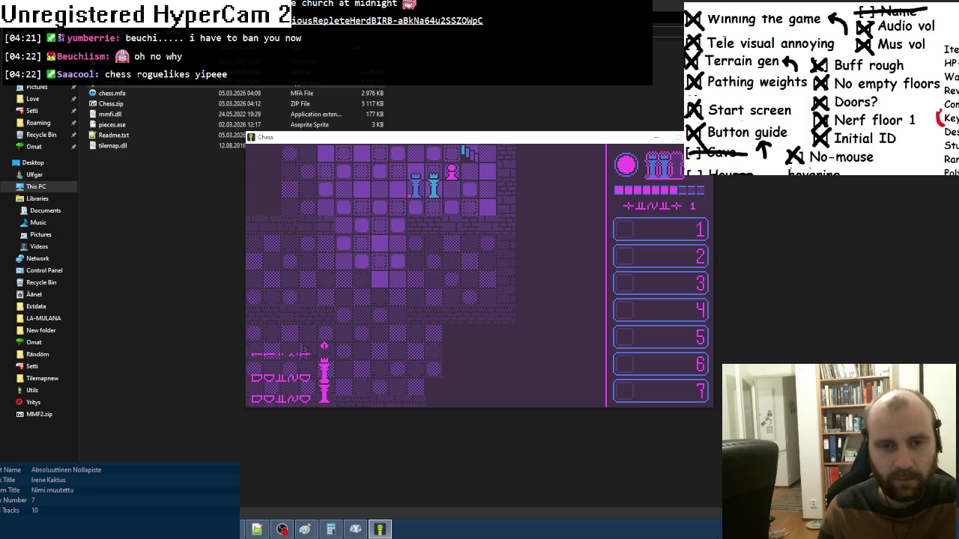
key(Up)
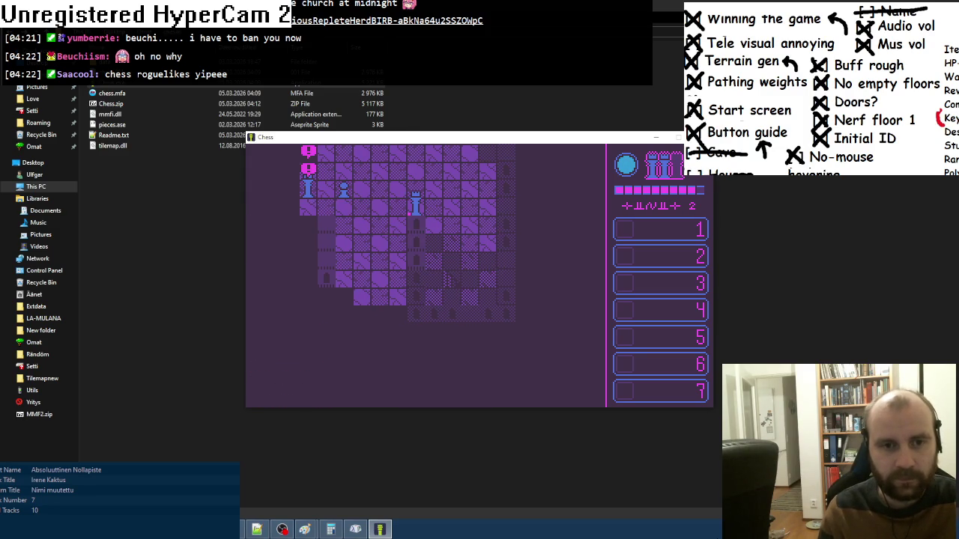
- Move the rook up the column and through floor 2's rooms, capturing pieces
key(Up)
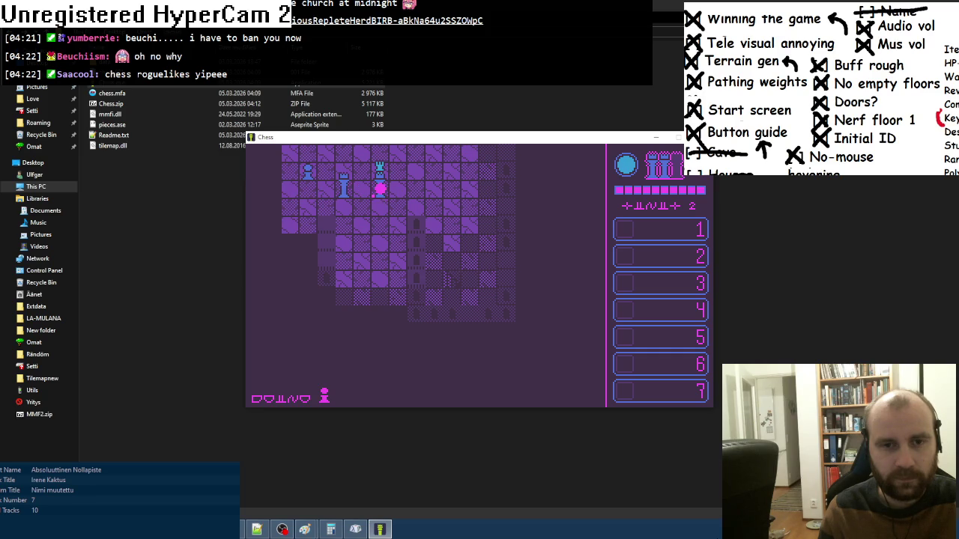
key(Up)
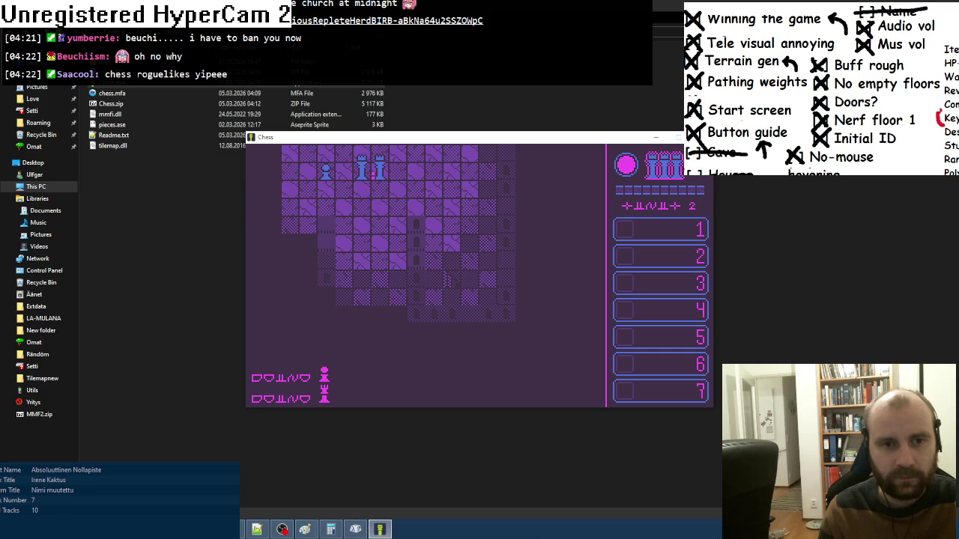
key(Left)
key(Left)
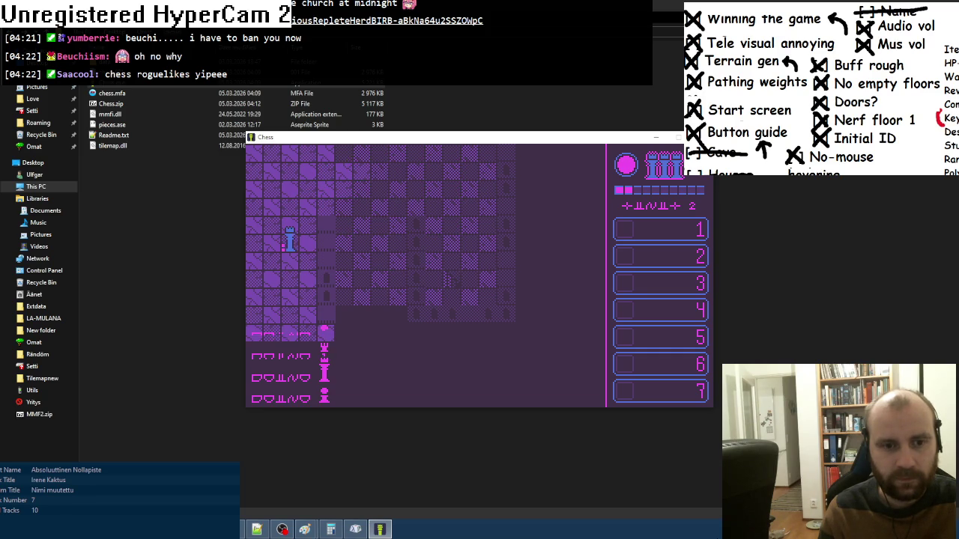
key(Down)
key(Right)
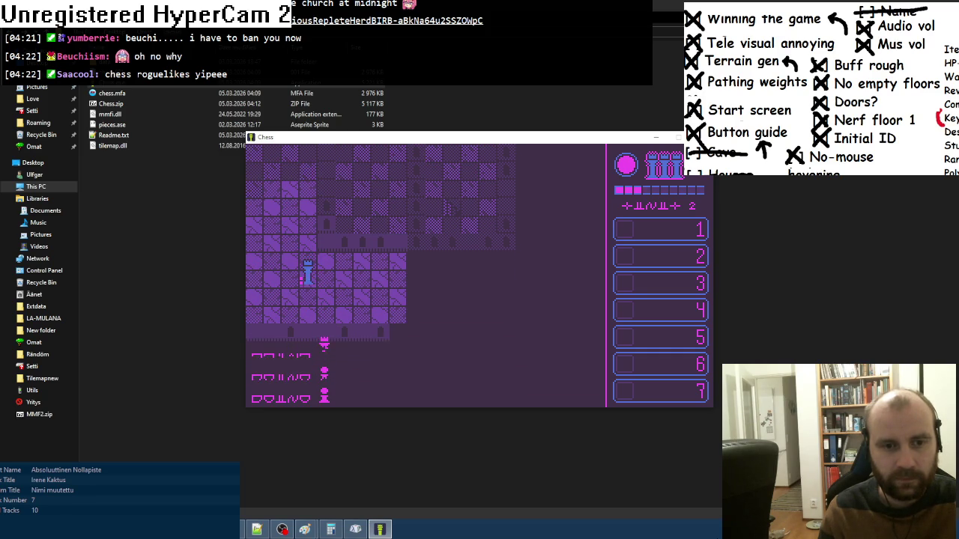
key(Right)
key(Left)
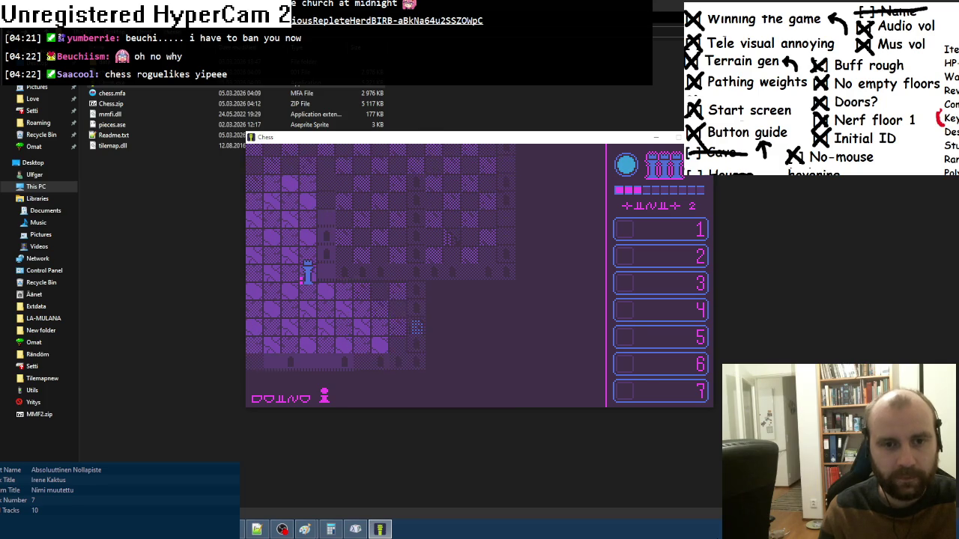
key(Up)
key(Right)
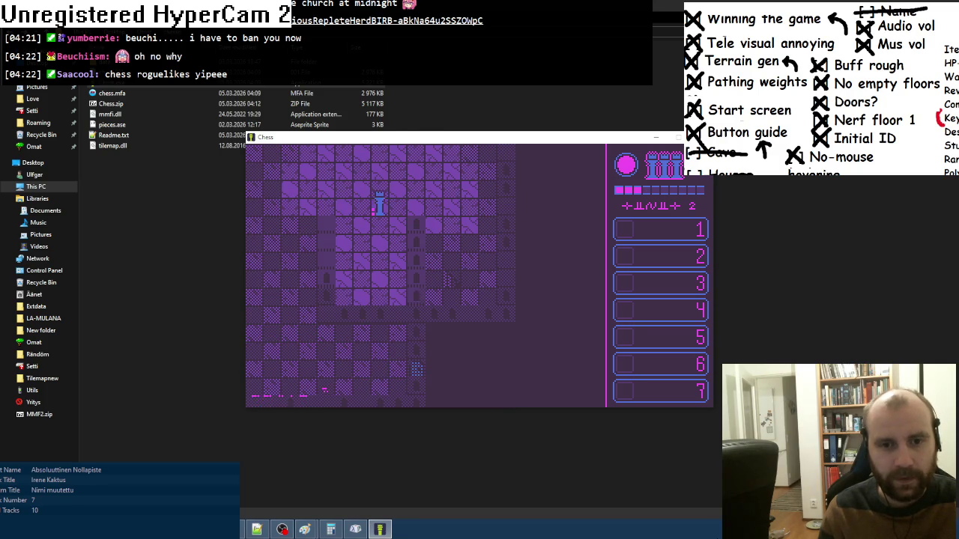
key(Right)
key(Left)
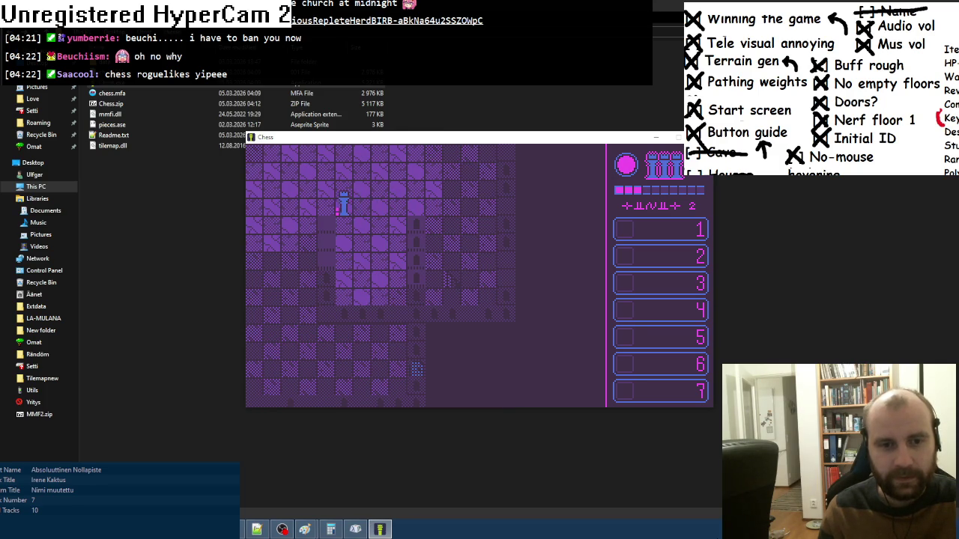
key(Left)
key(Down)
key(Right)
key(Right)
- Explore the rest of floor 2, reveal the fogged rooms, then quit and open values.lua
key(Left)
key(Up)
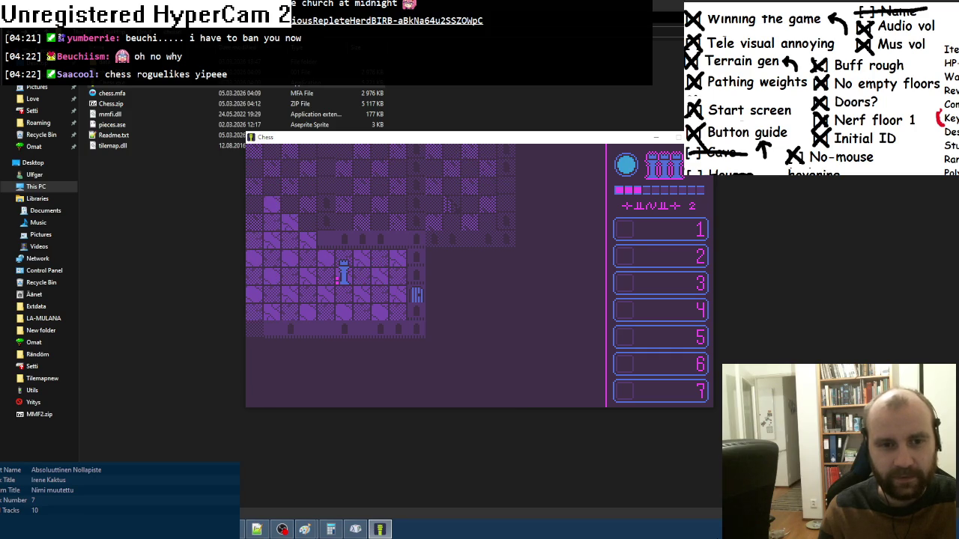
key(Right)
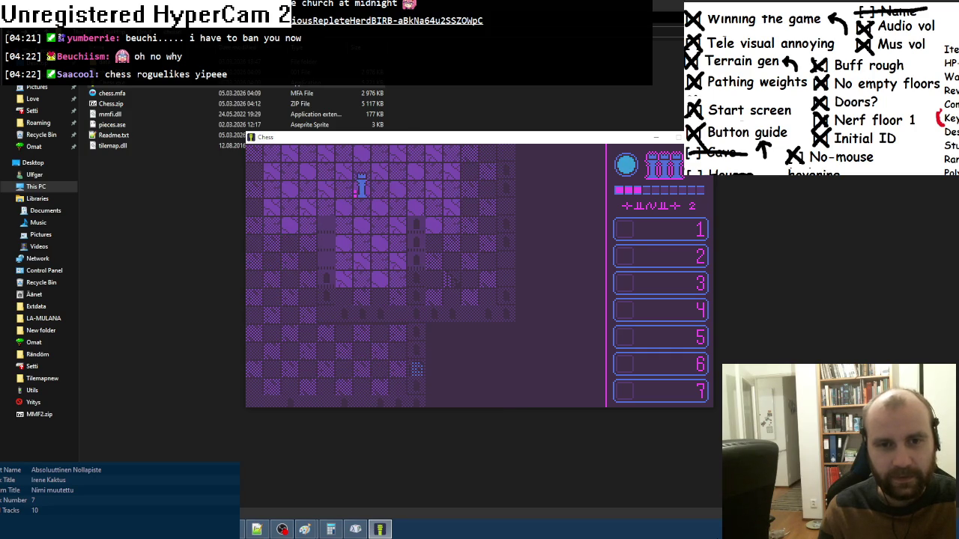
key(Down)
key(Up)
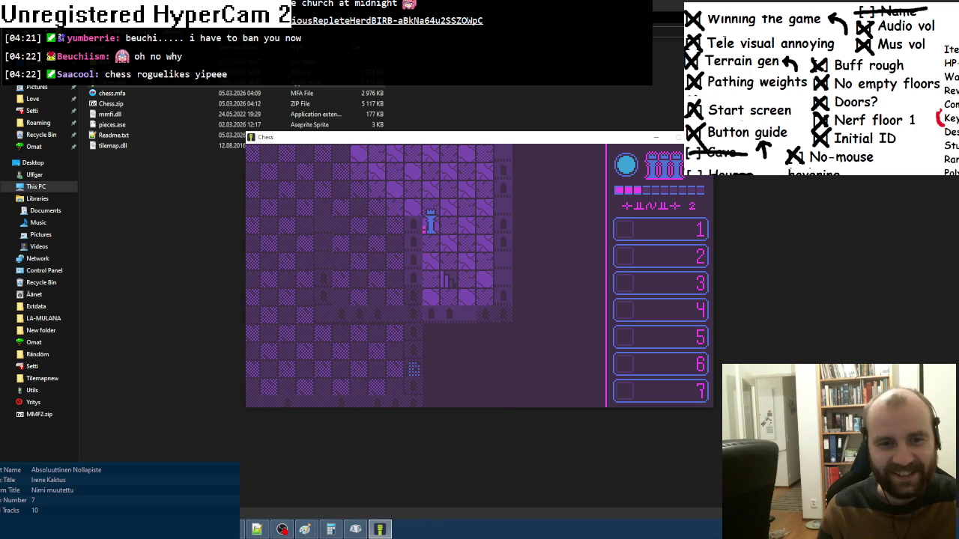
key(Left)
key(Down)
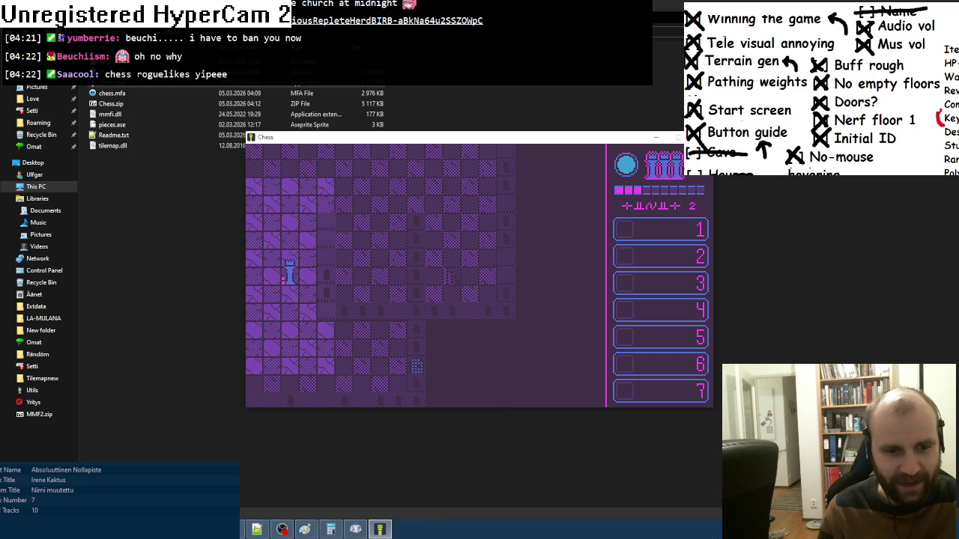
key(Right)
key(Right)
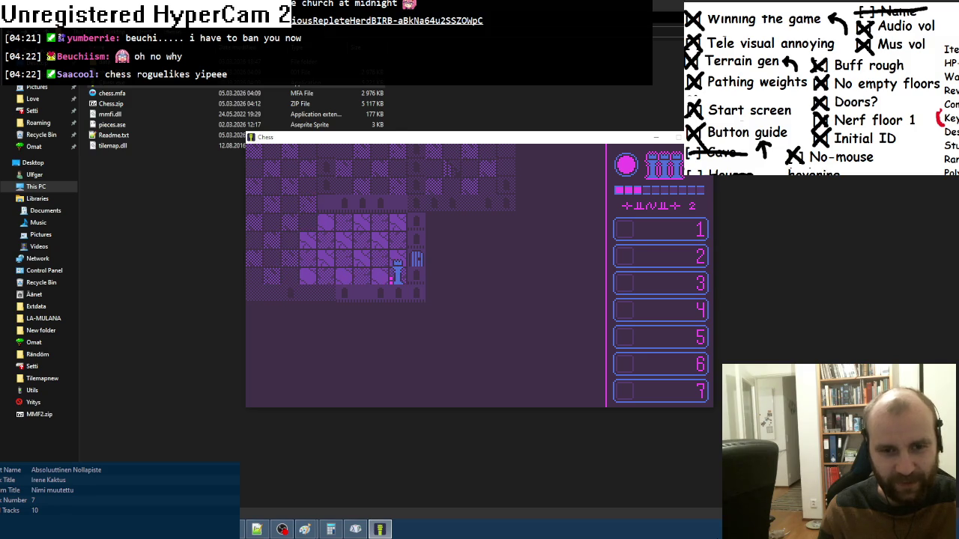
key(Up)
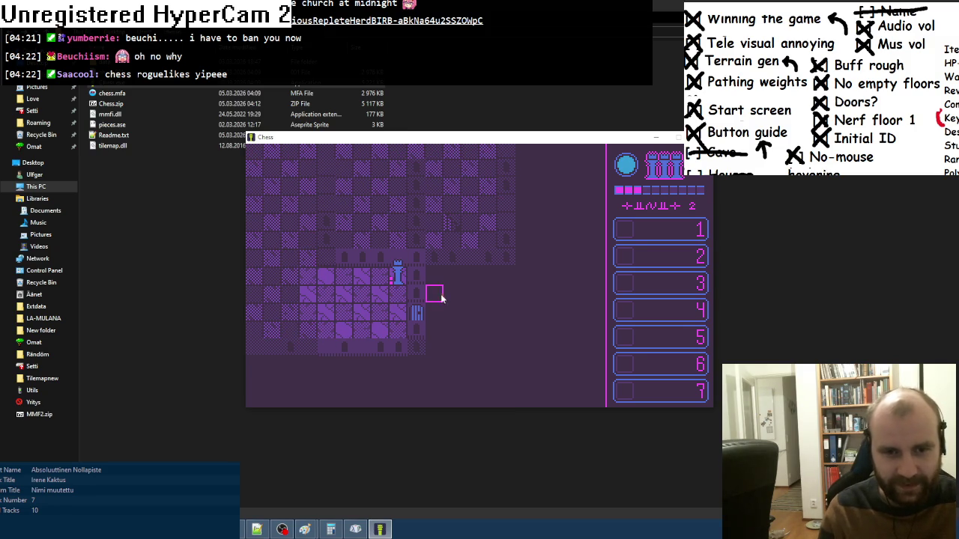
click(421, 263)
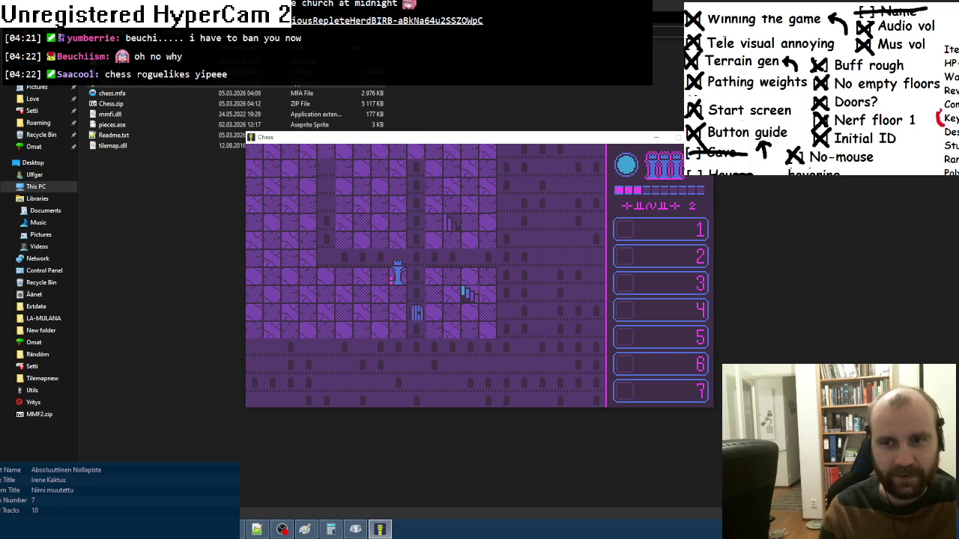
key(Escape)
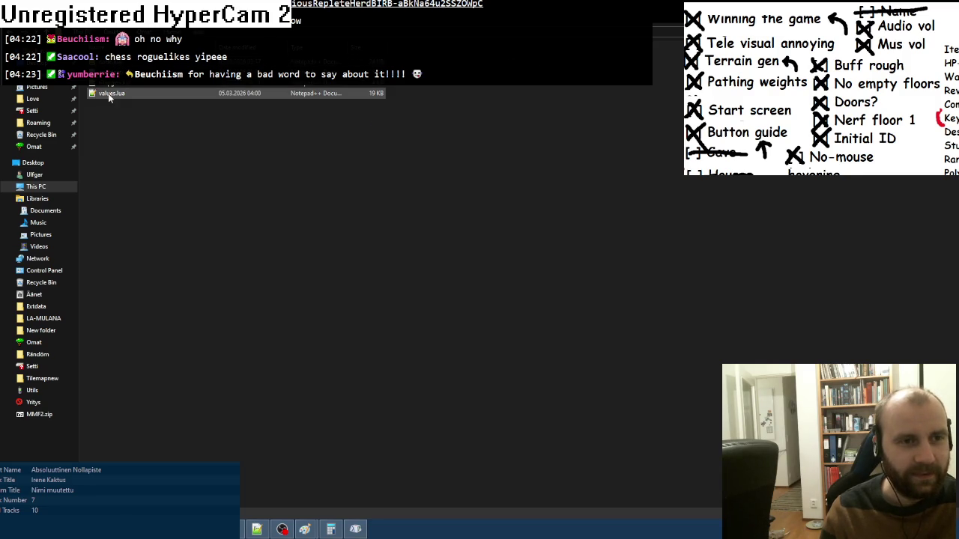
double_click(110, 93)
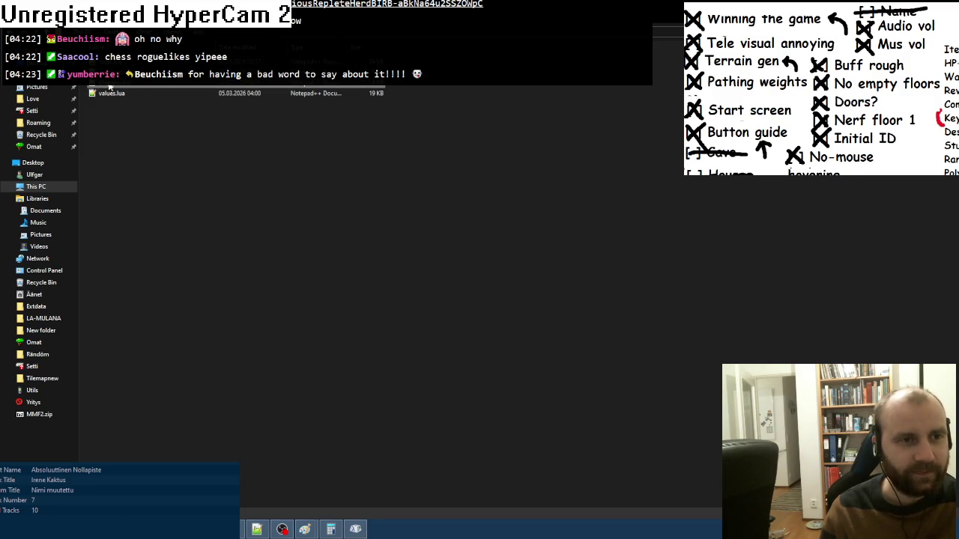
- Find the key-spawn check on line 480 and change its comparison to <
scroll(479, 269, down, 20)
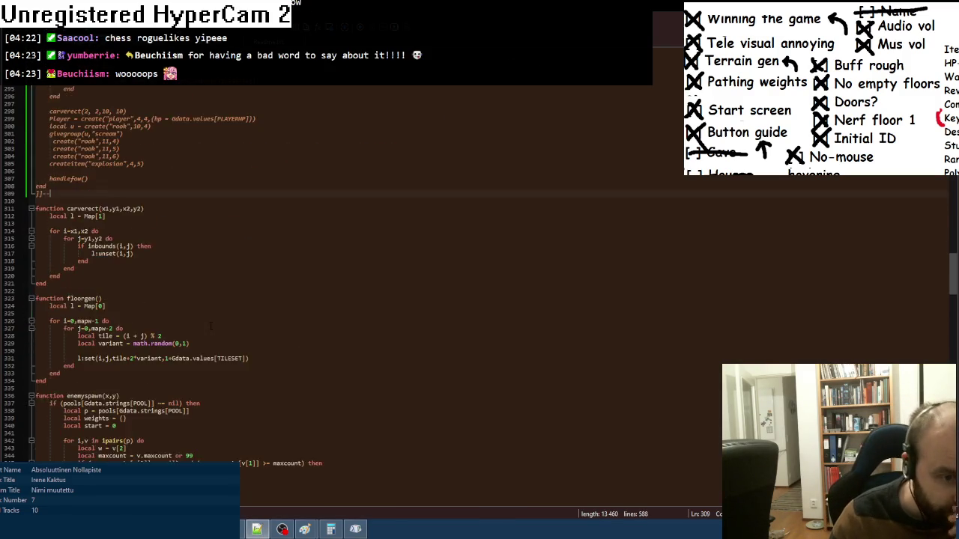
scroll(213, 322, down, 20)
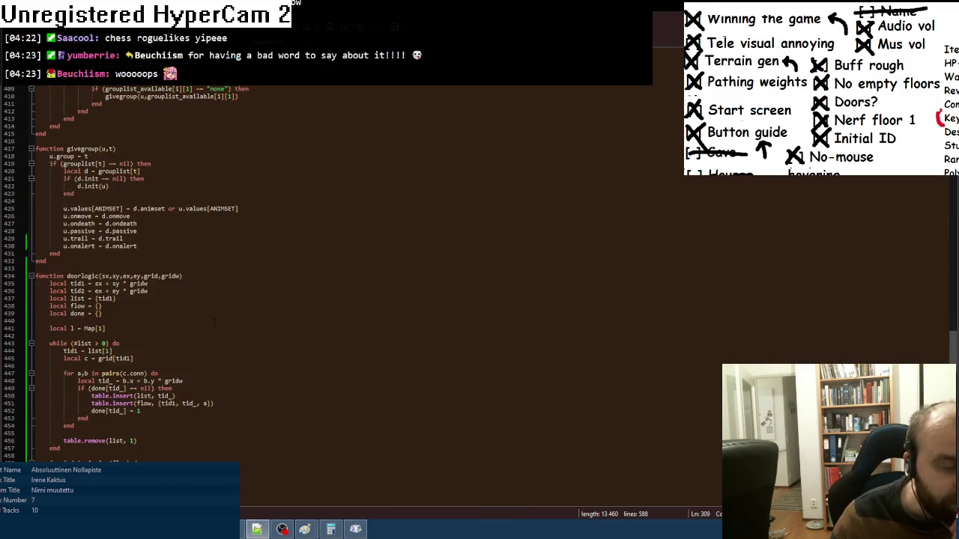
scroll(214, 322, down, 3)
scroll(215, 321, down, 8)
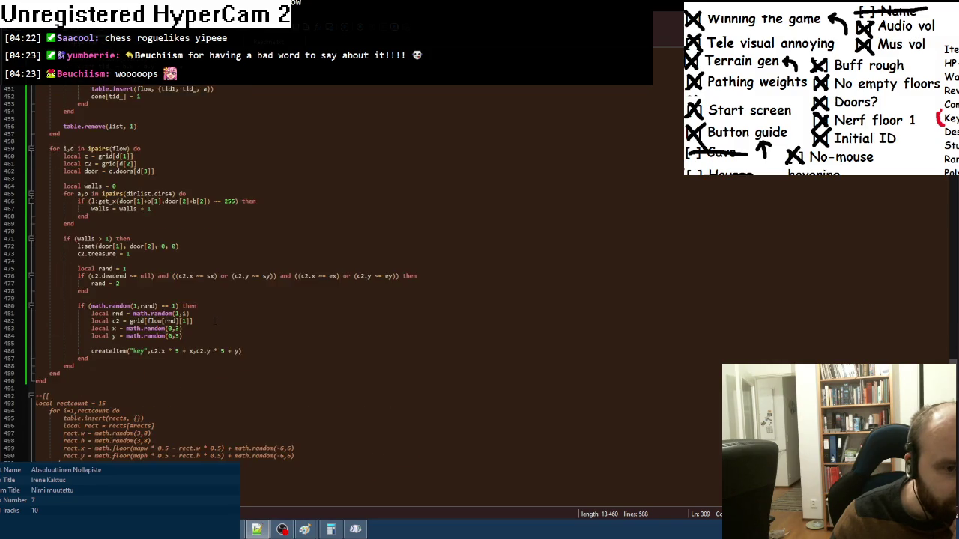
scroll(215, 321, up, 1)
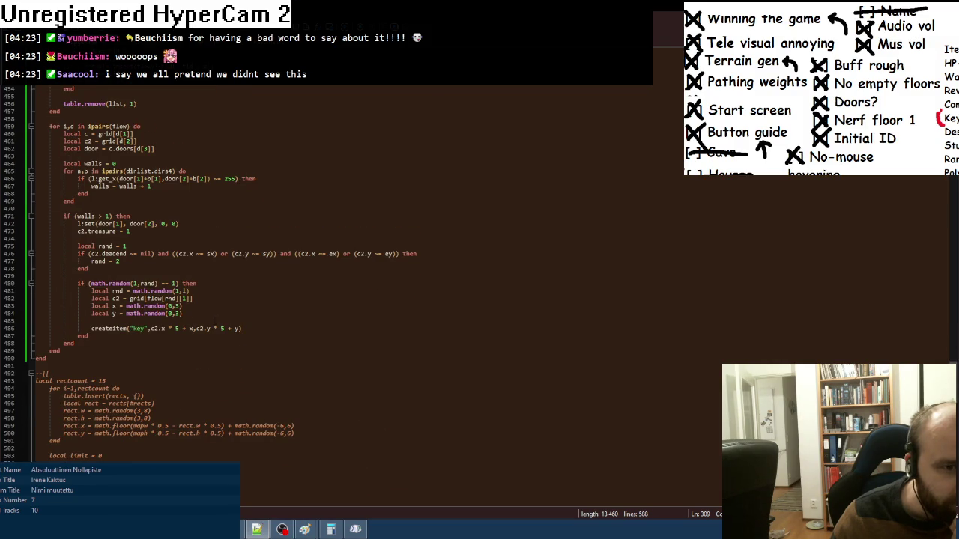
scroll(215, 321, up, 1)
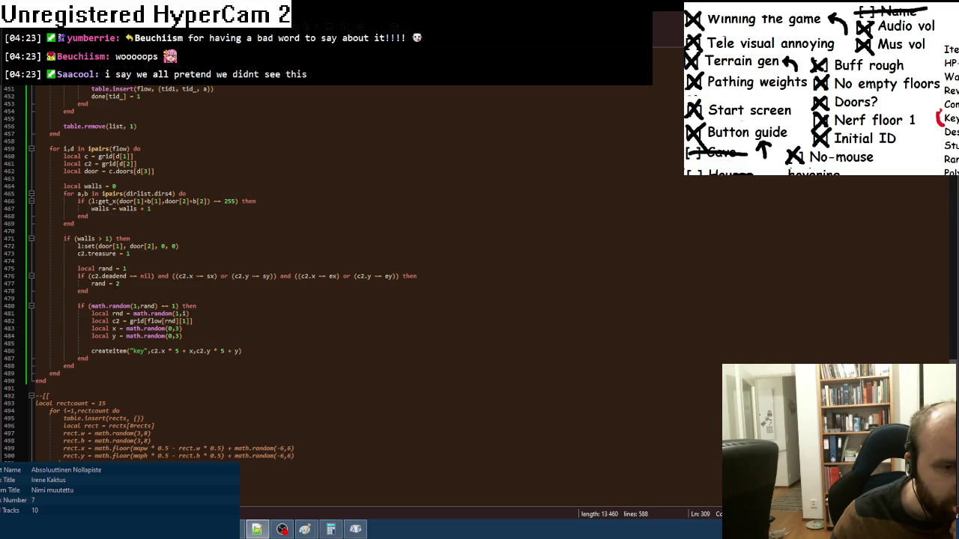
click(164, 305)
key(BackSpace)
text(<)
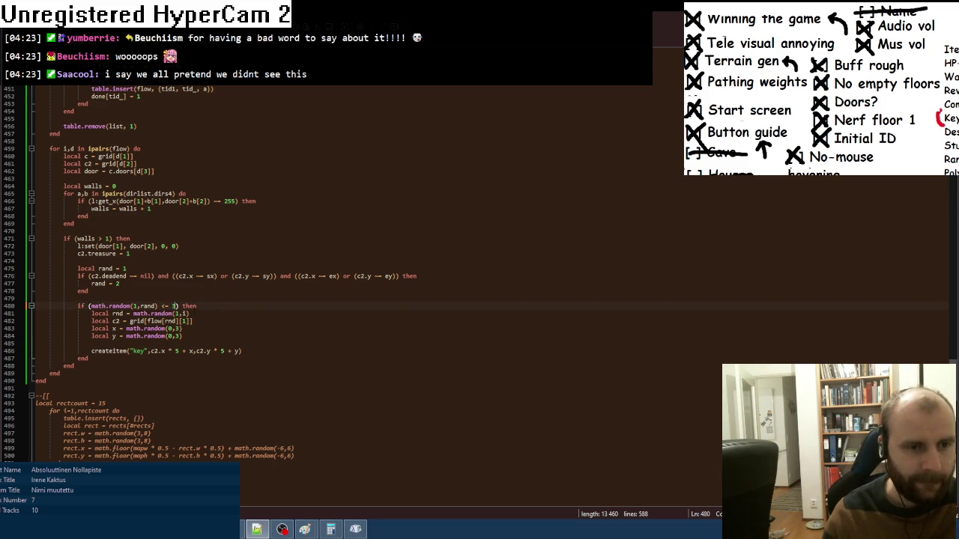
- Set the spawn check to math.random(1,rand) <= 2 and rand on line 477 to 3
double_click(118, 284)
text(4)
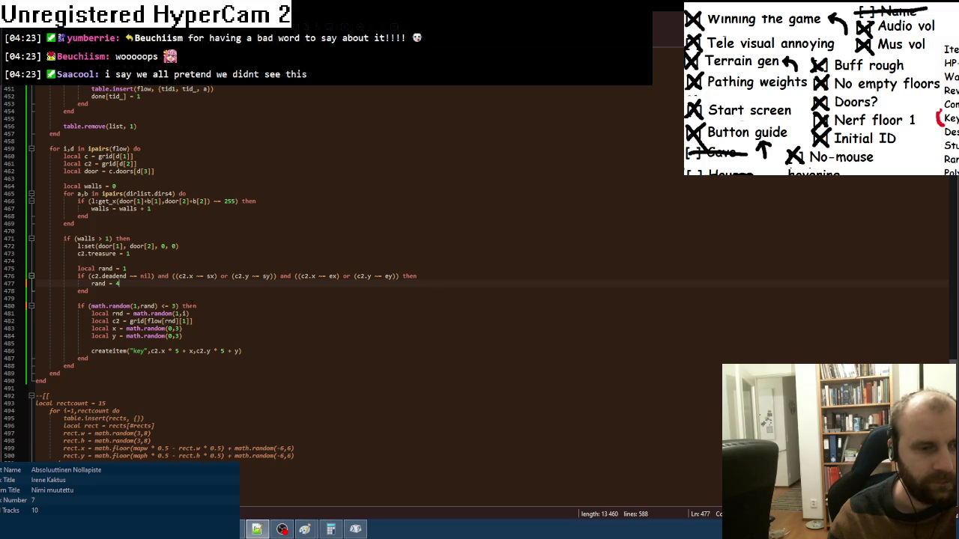
double_click(175, 305)
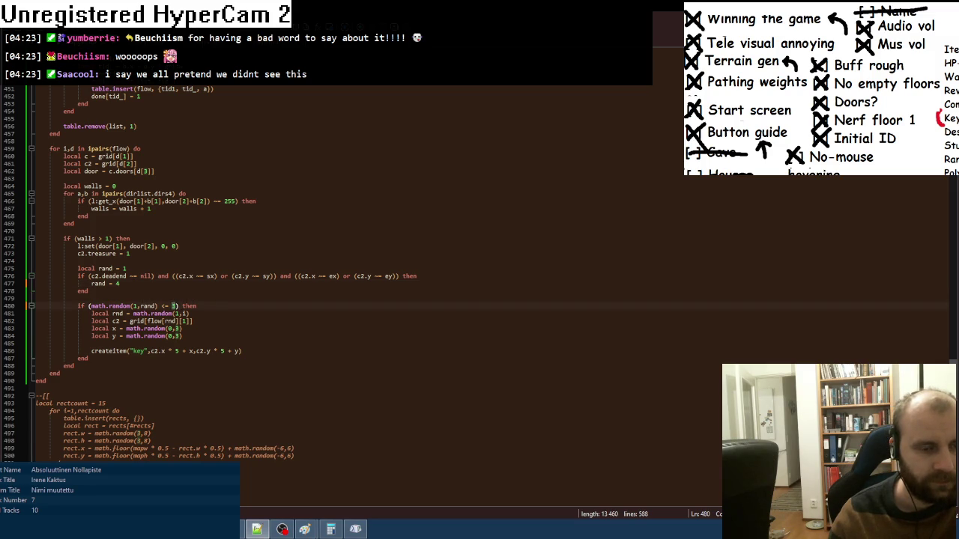
text(2)
double_click(117, 283)
text(3)
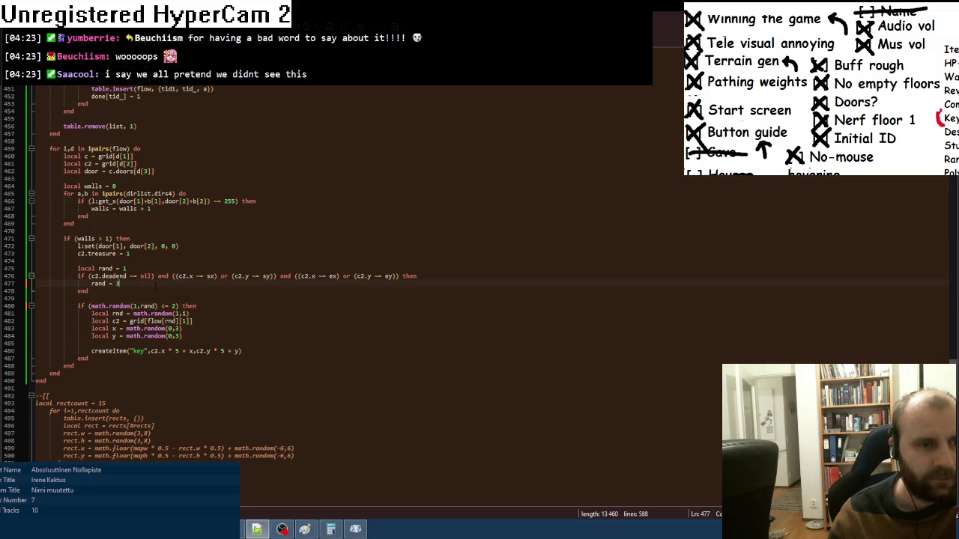
scroll(155, 287, up, 1)
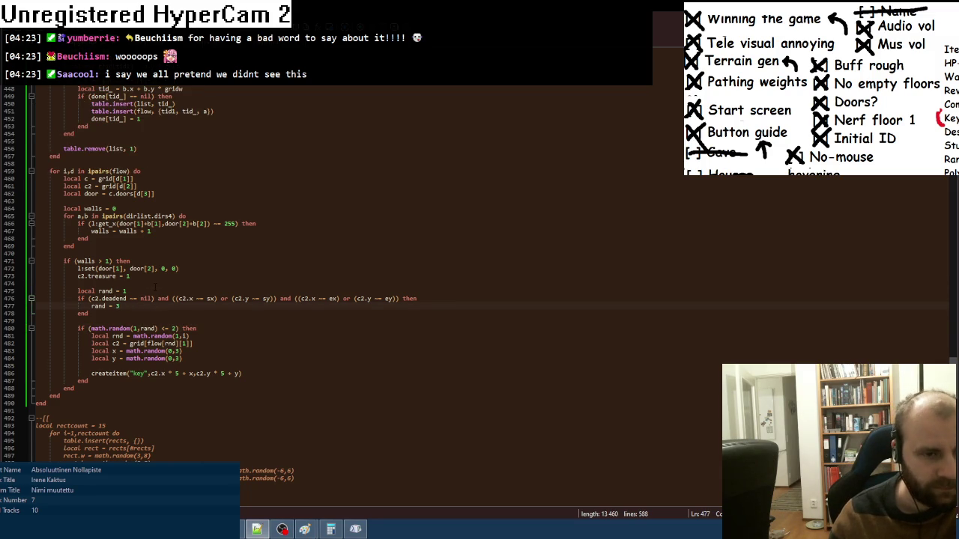
scroll(155, 287, down, 1)
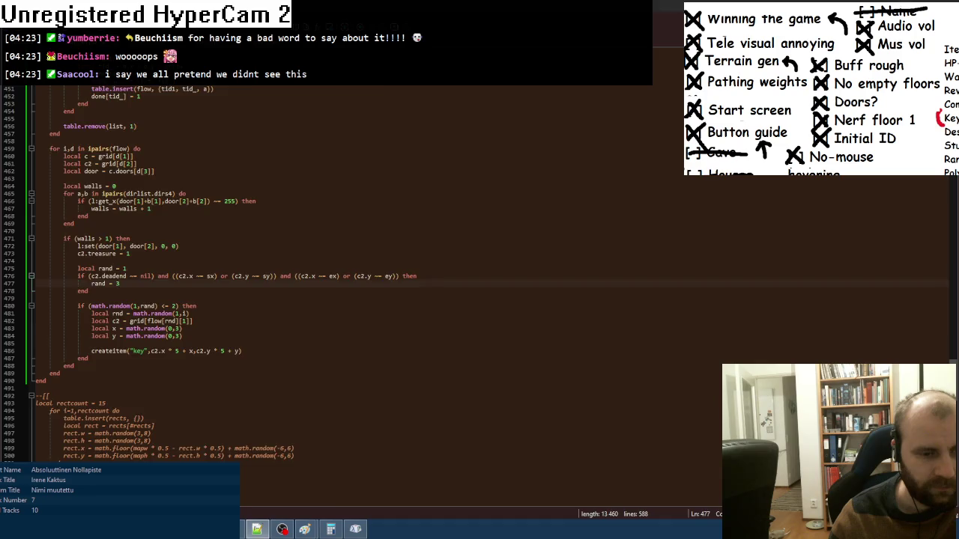
key(alt+Tab)
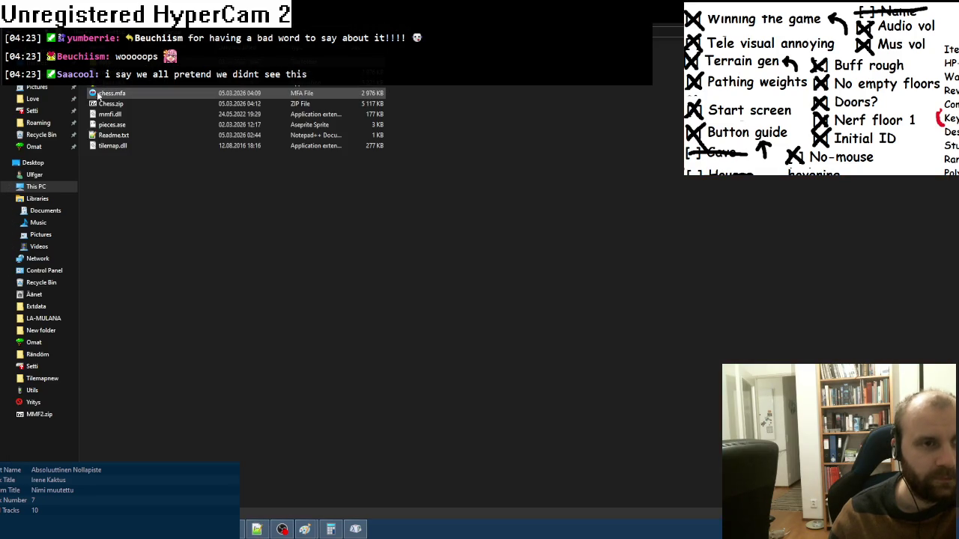
- Test-run the game, collecting two keys early on floor 1, then quit back to the folder
key(space)
key(space)
key(Up)
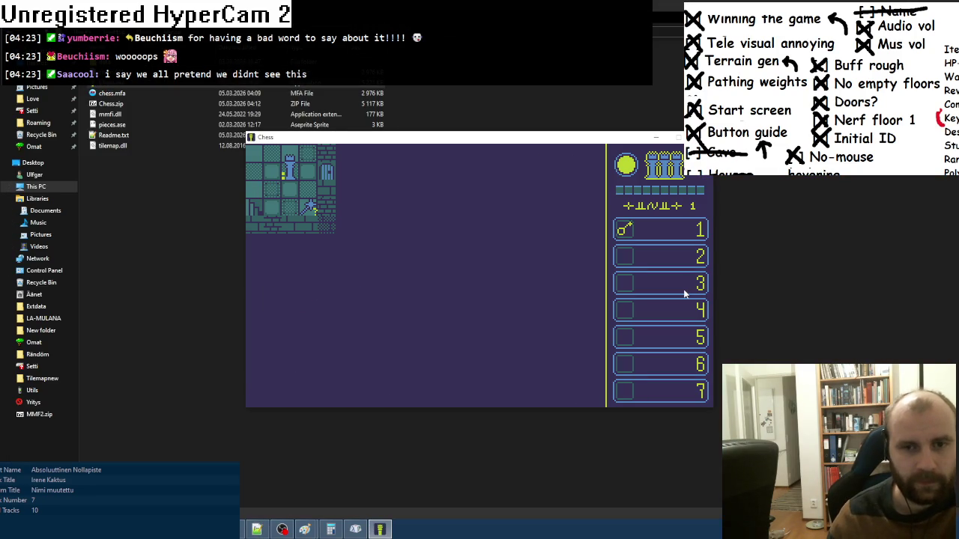
key(Right)
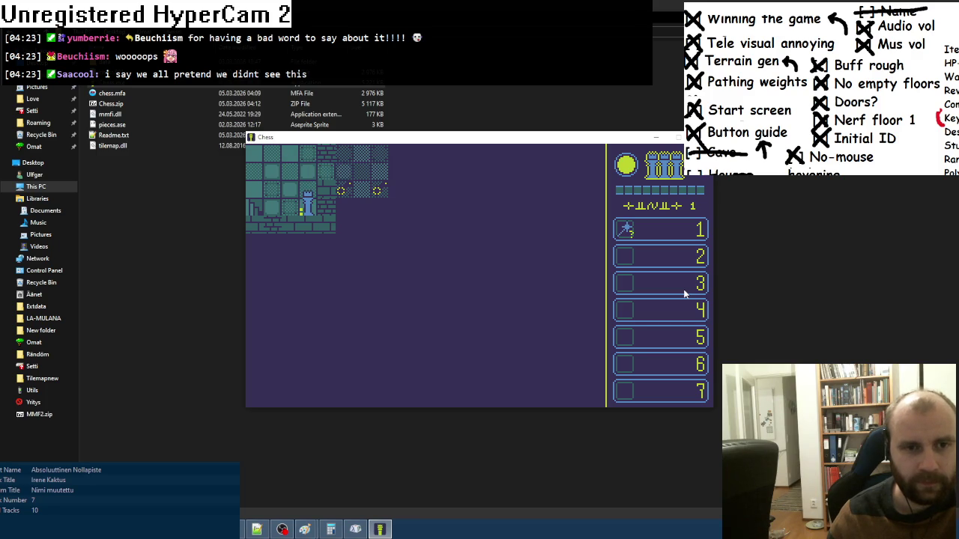
key(Right)
key(Right)
key(Right)
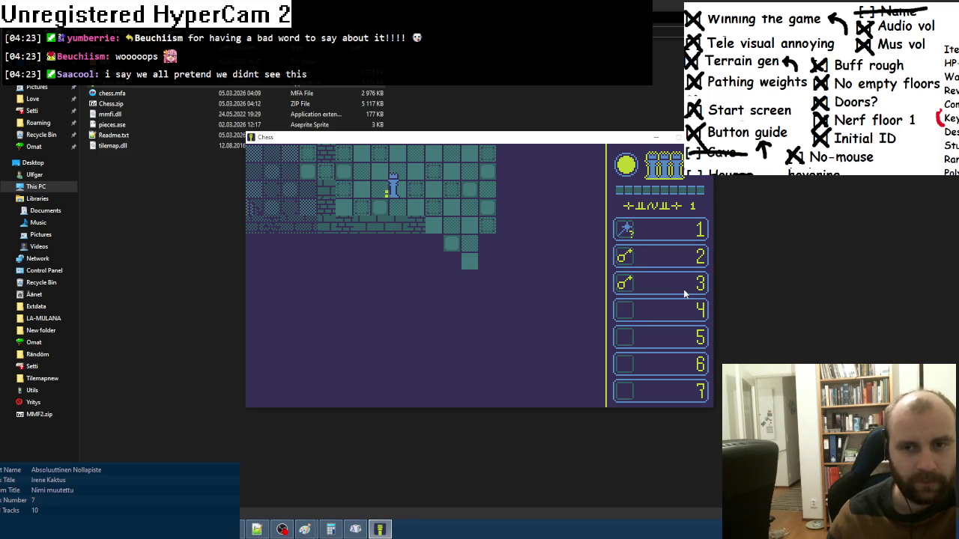
key(Escape)
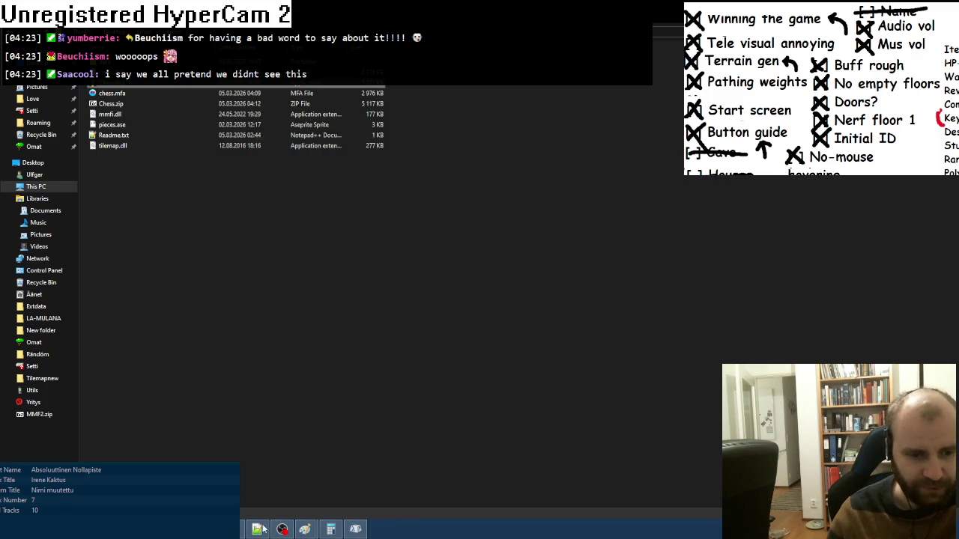
key(alt+Tab)
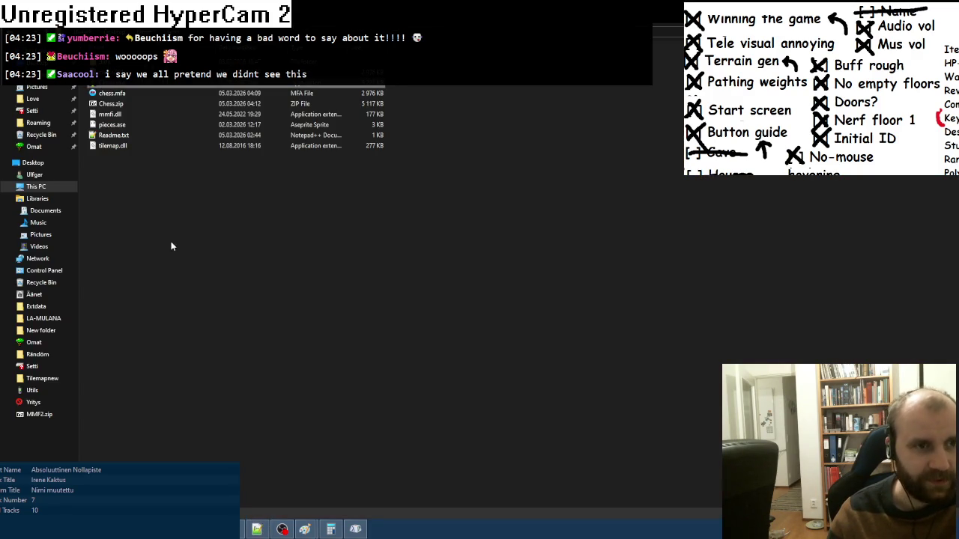
- Delete the old Chess.zip and pack the selected game files into a new Chess.zip with 7-Zip
click(115, 107)
key(Delete)
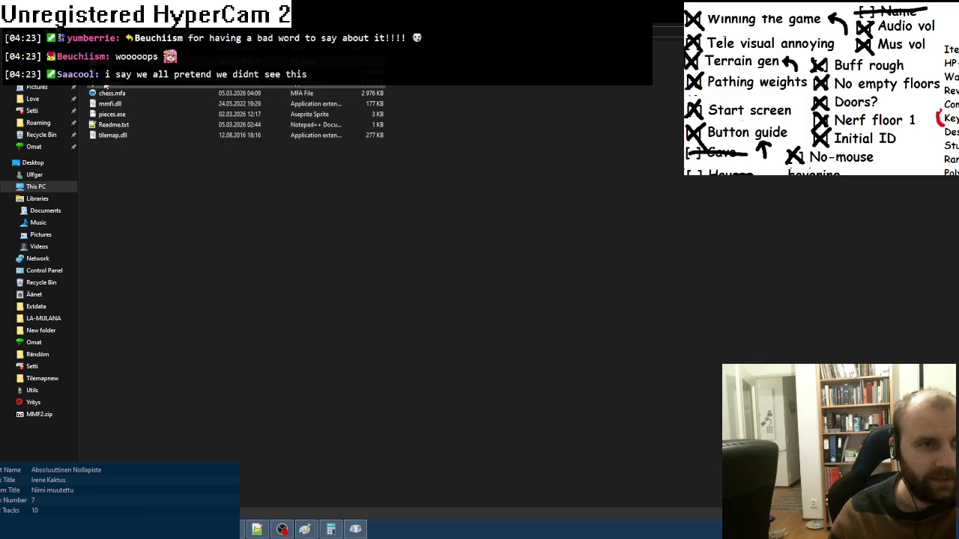
click(109, 134)
shift+click(113, 105)
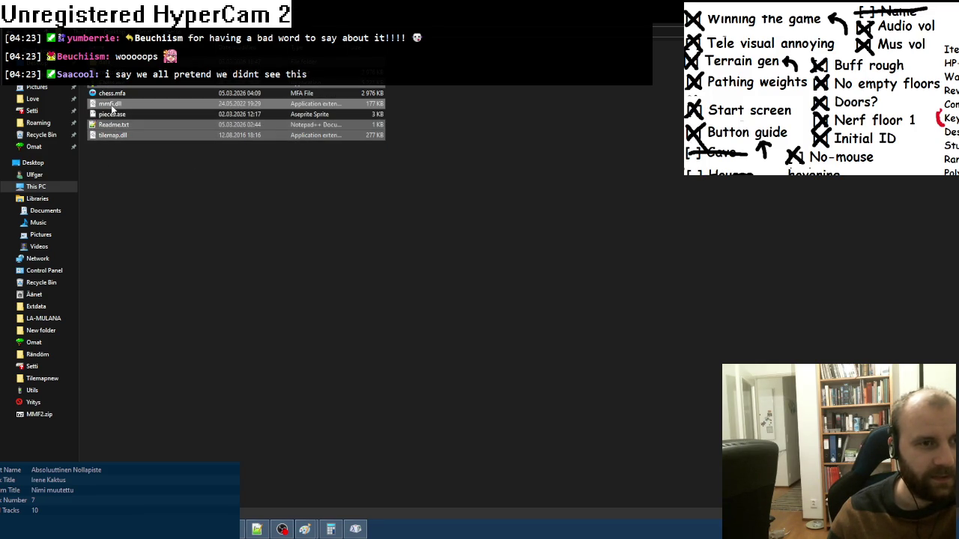
right_click(113, 105)
mouse_move(139, 122)
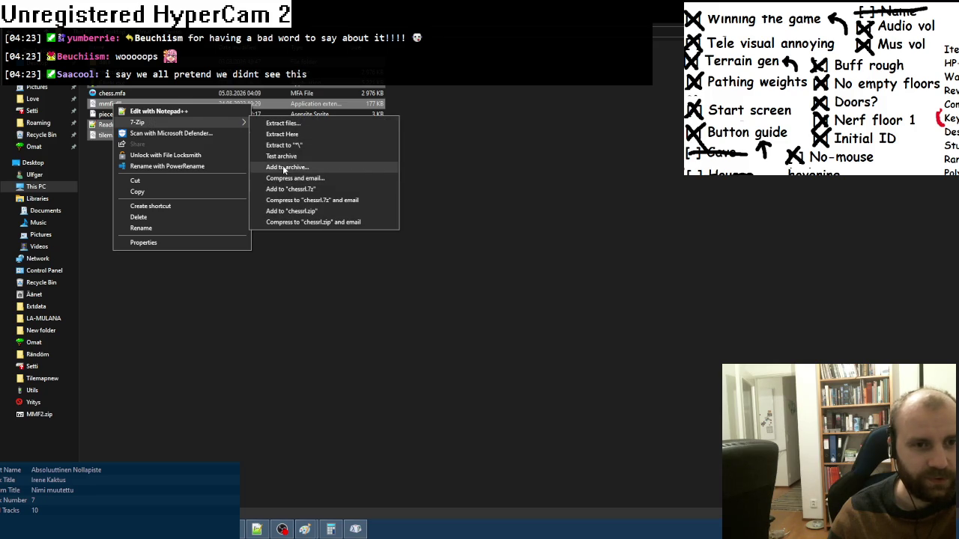
click(300, 165)
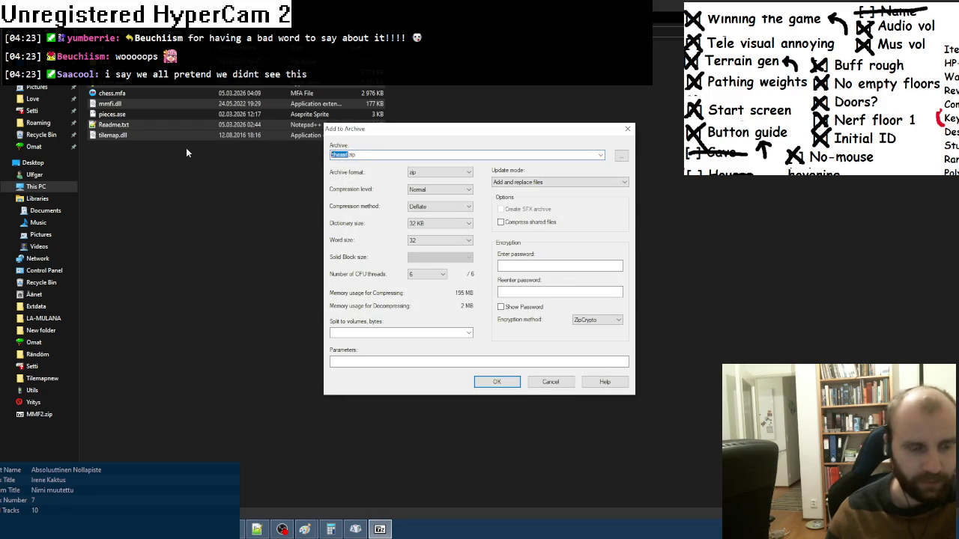
text(Chess.zip)
click(496, 382)
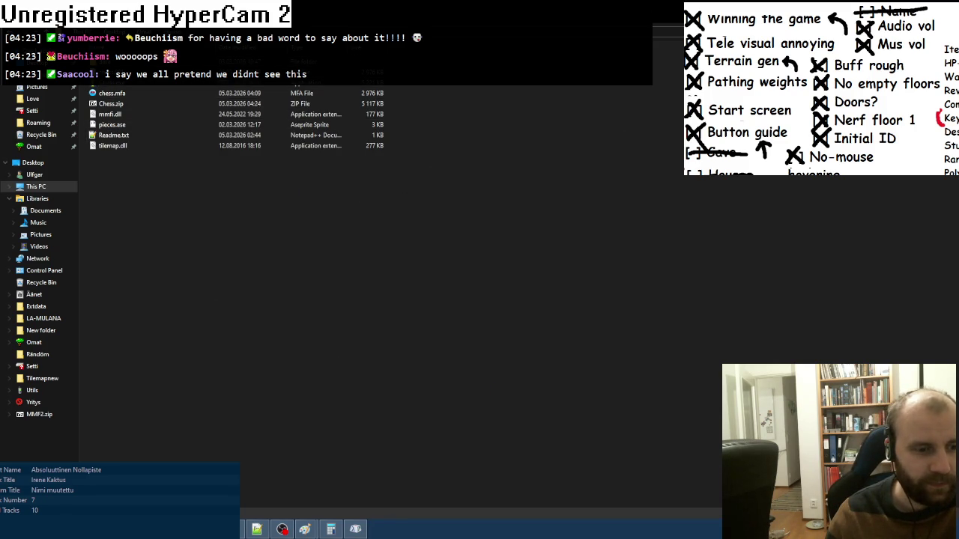
- Upload Chess.zip from the chessrl folder as a new build file on the itch.io page
mouse_move(113, 529)
click(164, 449)
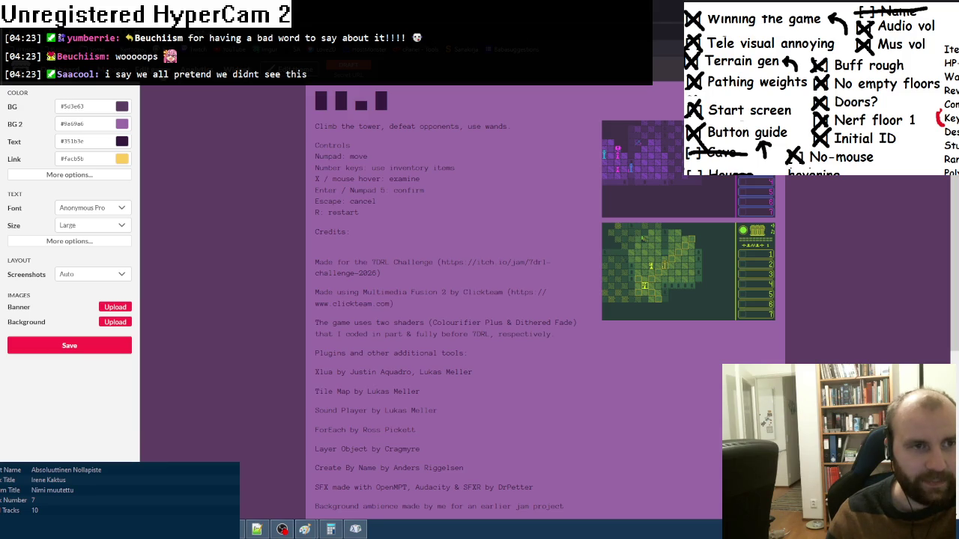
scroll(288, 292, down, 10)
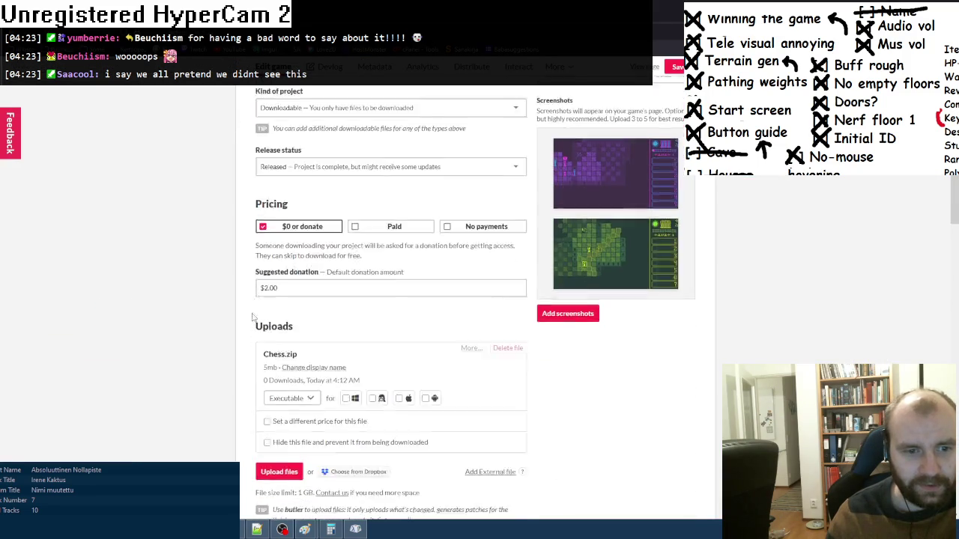
click(279, 283)
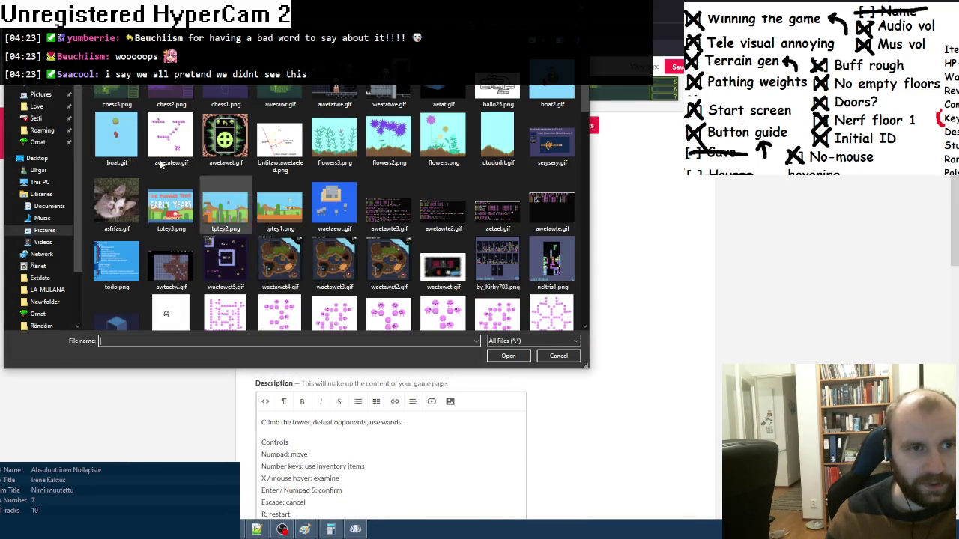
click(37, 142)
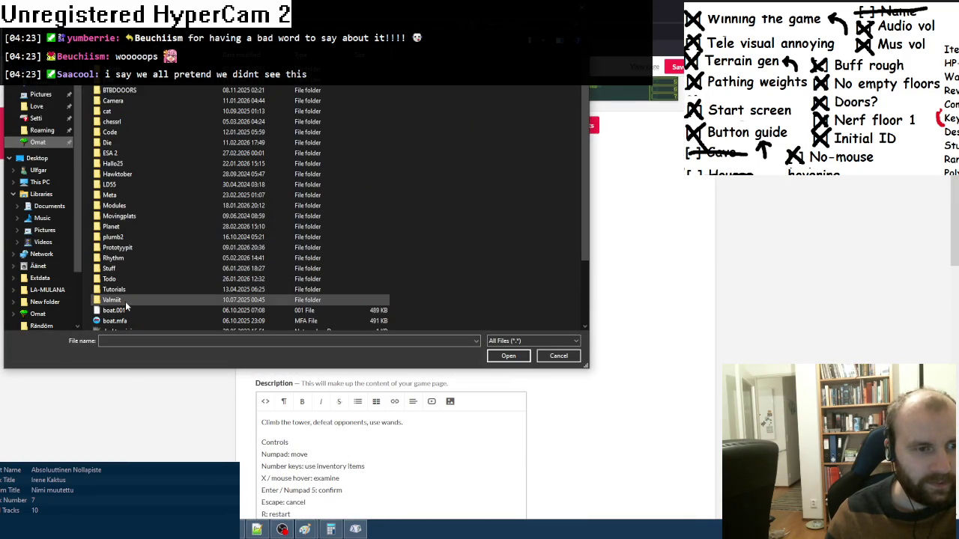
double_click(112, 121)
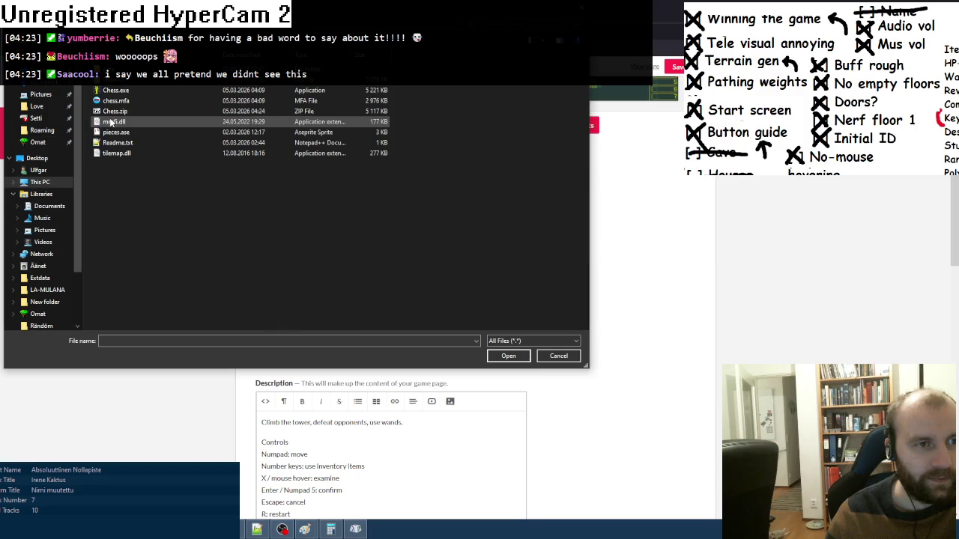
double_click(113, 111)
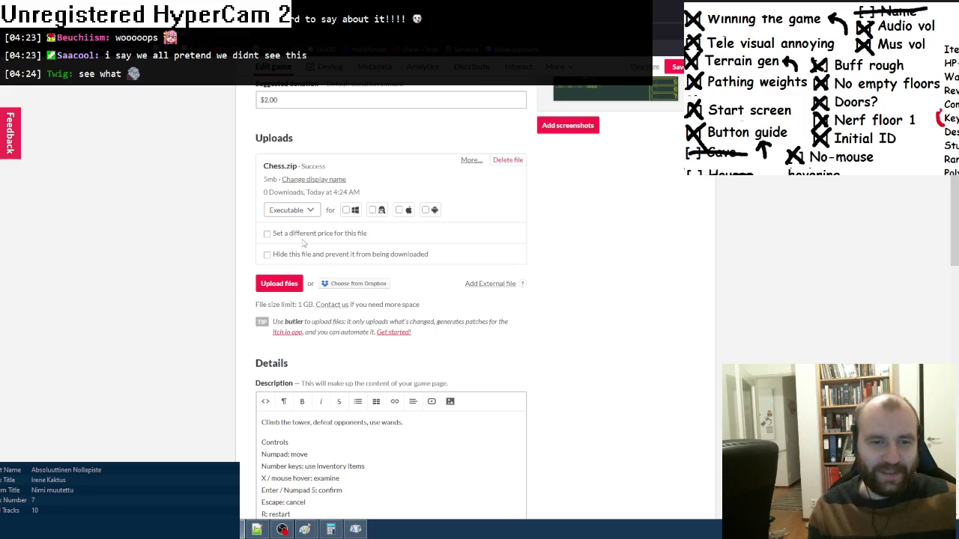
- Mark the upload as a Windows build, save the page and view it
click(346, 210)
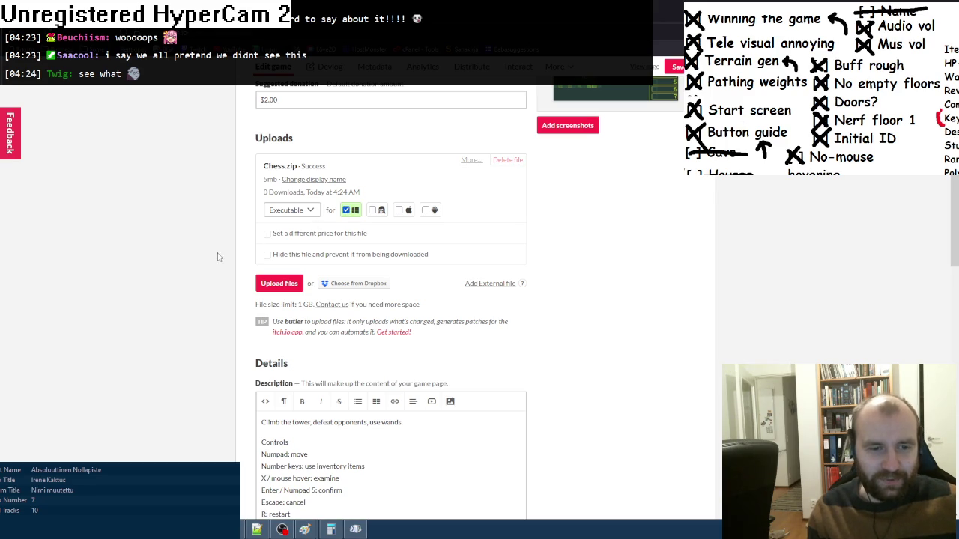
scroll(449, 165, up, 1)
click(675, 67)
click(651, 69)
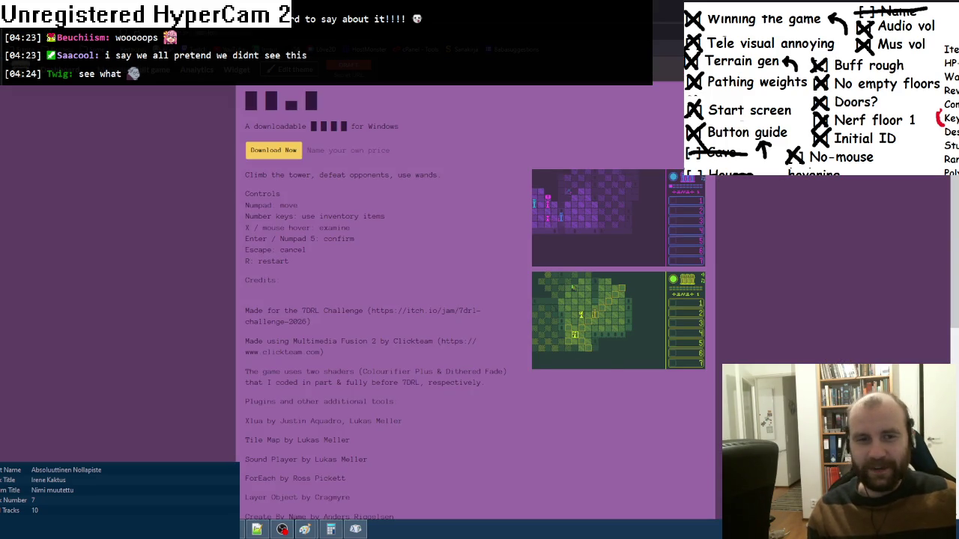
- Scroll through the public game page to check the Windows download
scroll(465, 237, down, 3)
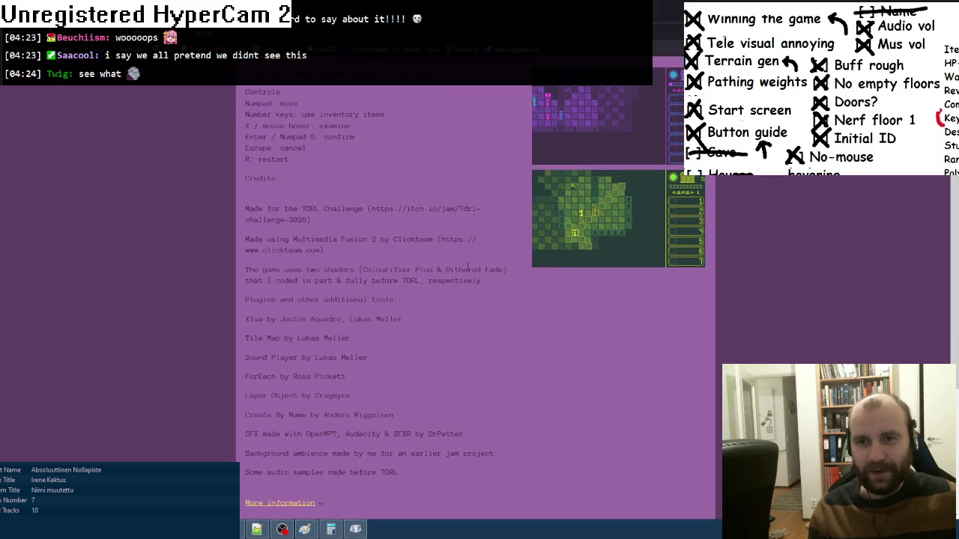
scroll(466, 268, up, 3)
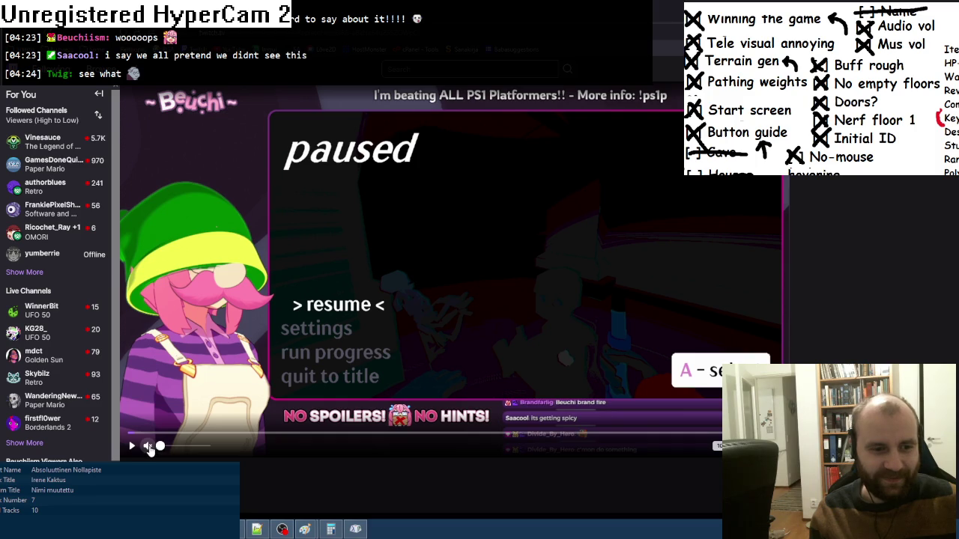
- Unmute and play the paused Twitch clip, scrolling down and back up while it runs
click(149, 446)
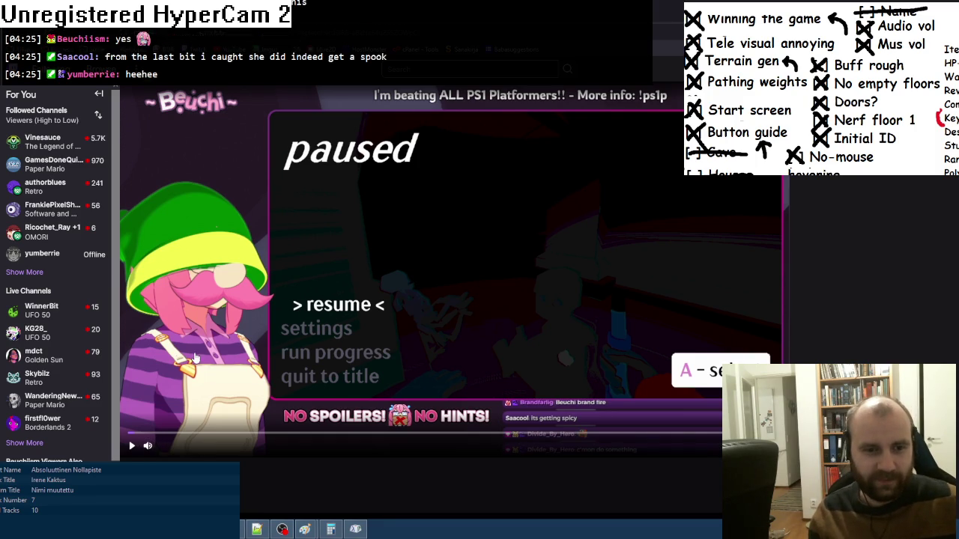
click(133, 445)
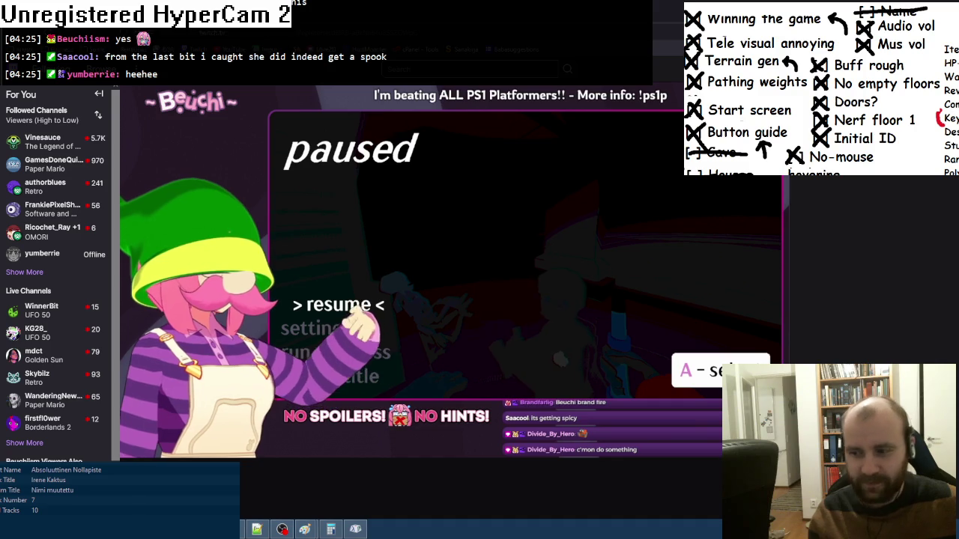
scroll(450, 300, down, 3)
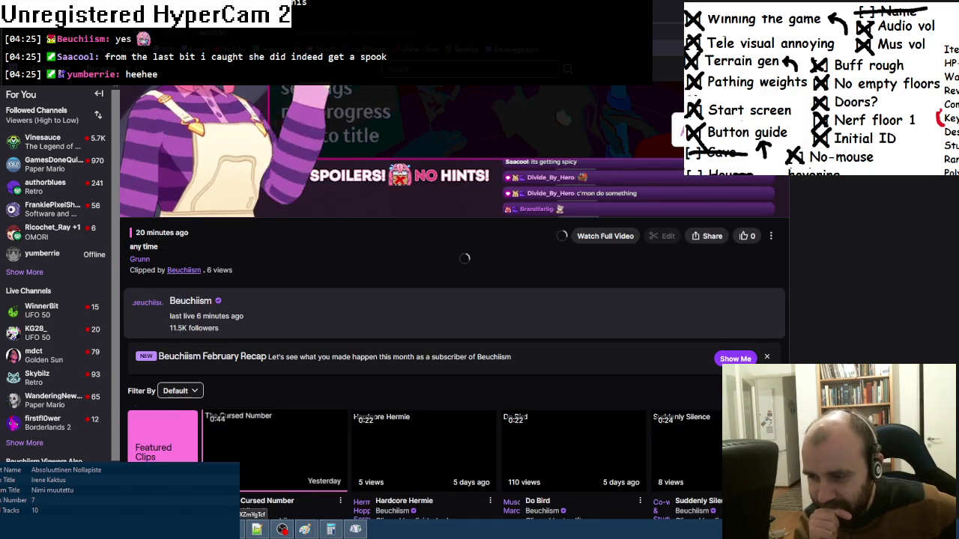
scroll(388, 488, up, 3)
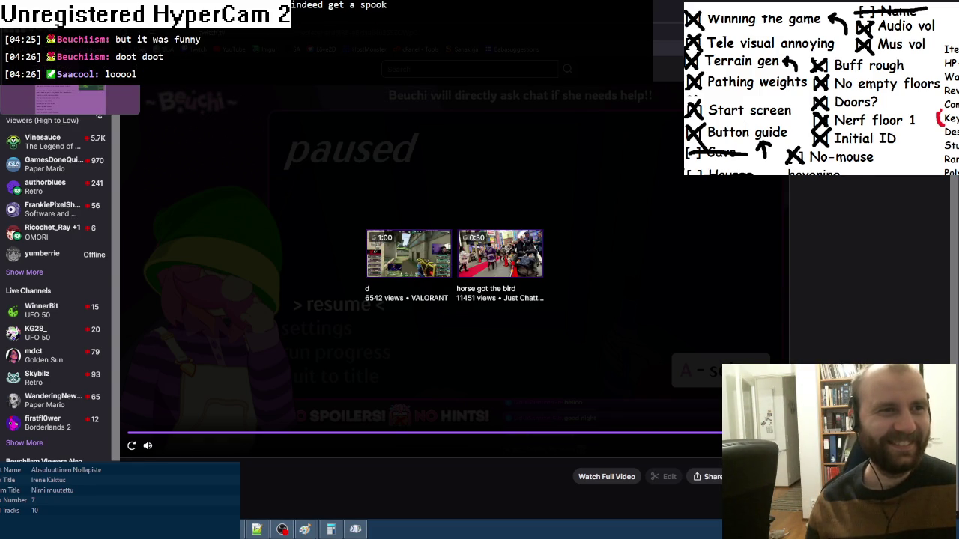
- Set the game page's visibility to Public and save it
key(ctrl+Tab)
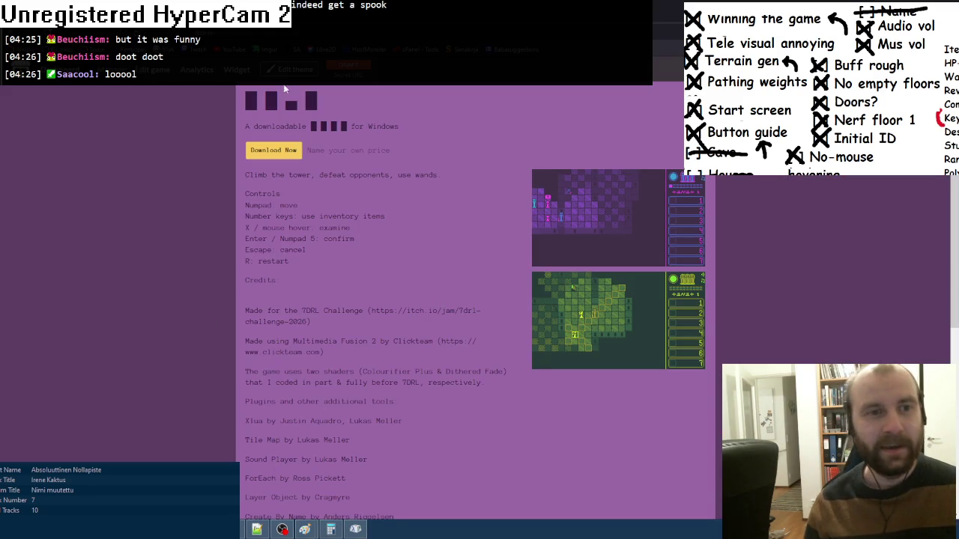
key(ctrl+Tab)
scroll(221, 349, down, 20)
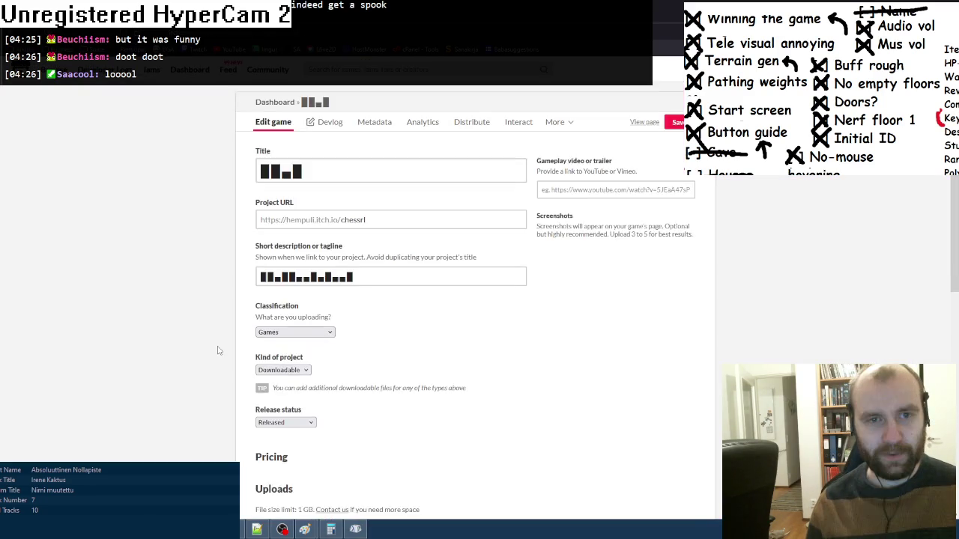
scroll(223, 349, down, 2)
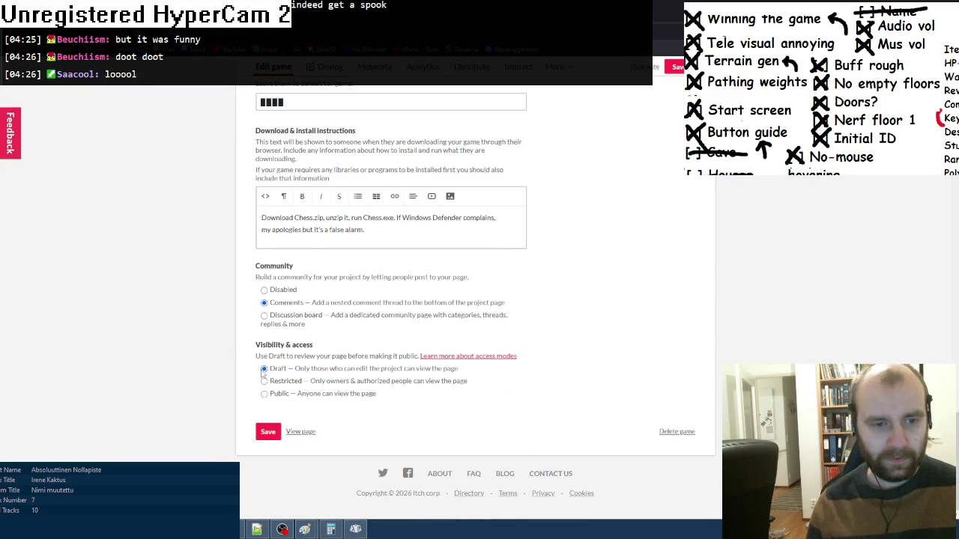
click(263, 394)
click(267, 433)
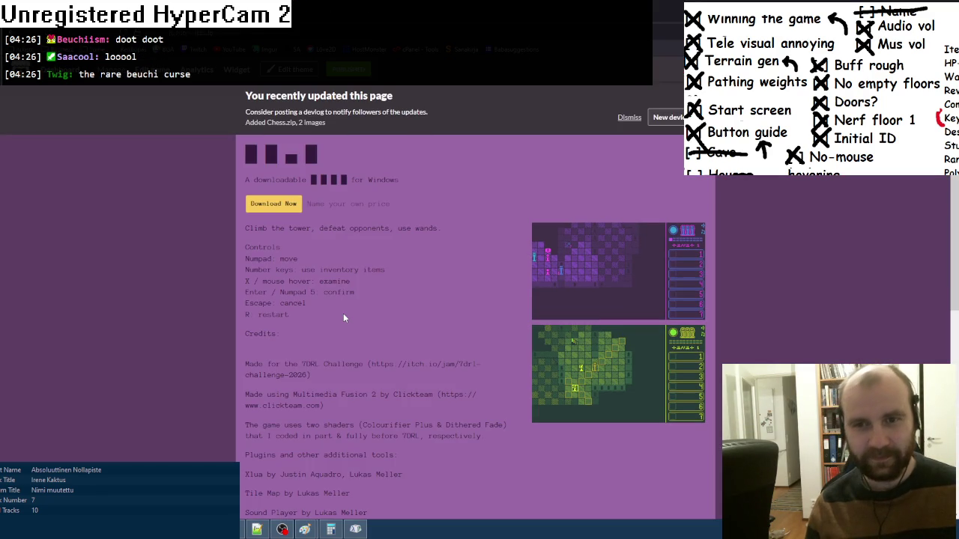
- Dismiss the recent-update notice and look over the public game page
click(627, 117)
scroll(570, 157, down, 3)
scroll(456, 260, up, 4)
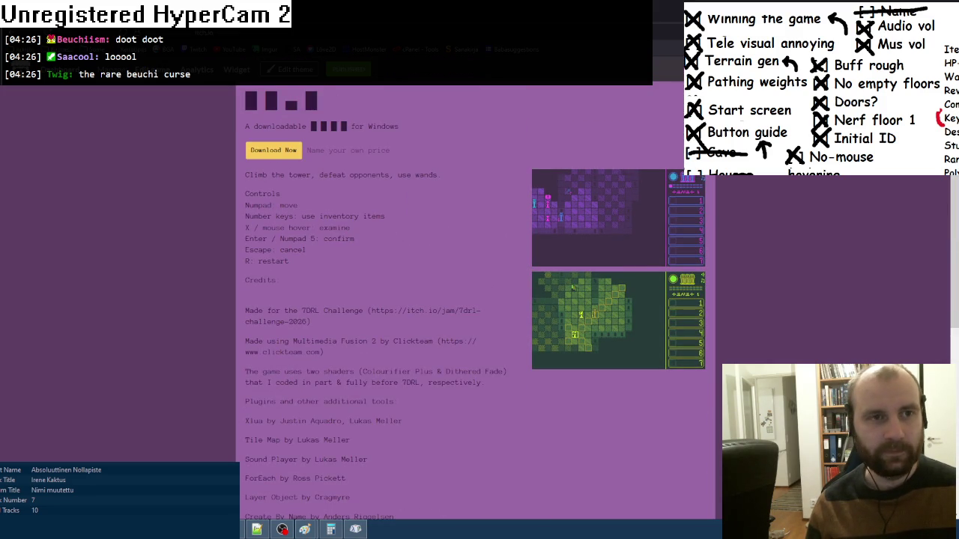
click(322, 30)
click(323, 67)
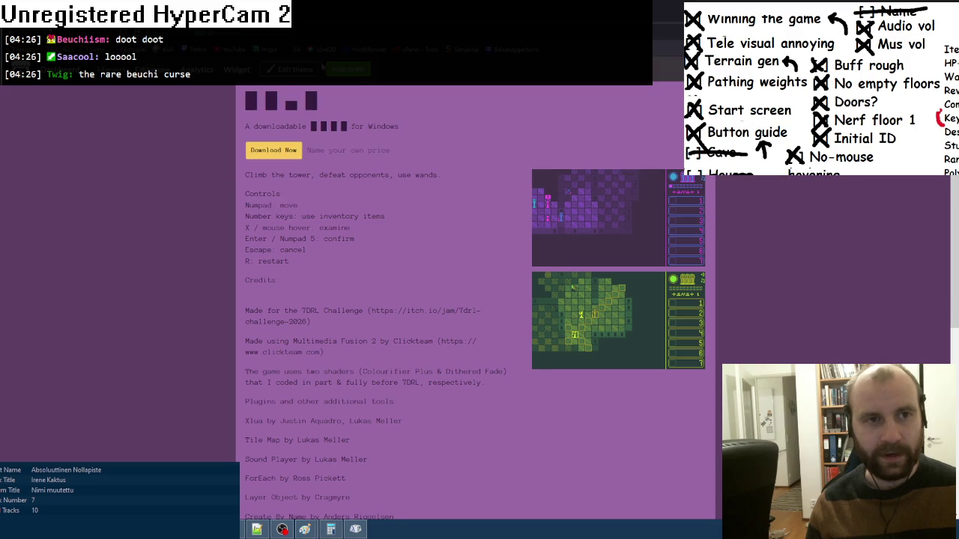
- Go to the 7DRL Challenge 2026 jam page and start submitting the project
key(ctrl+l)
text(7d)
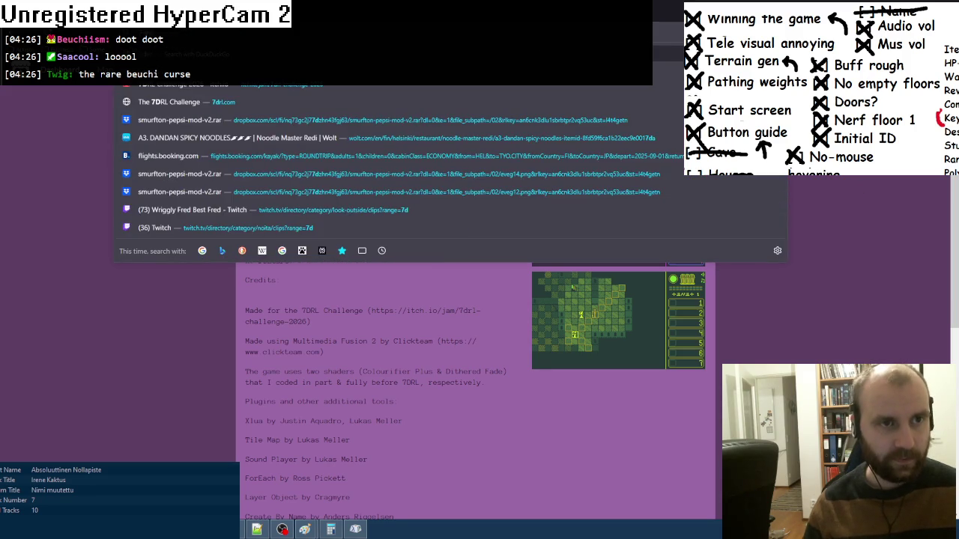
key(Return)
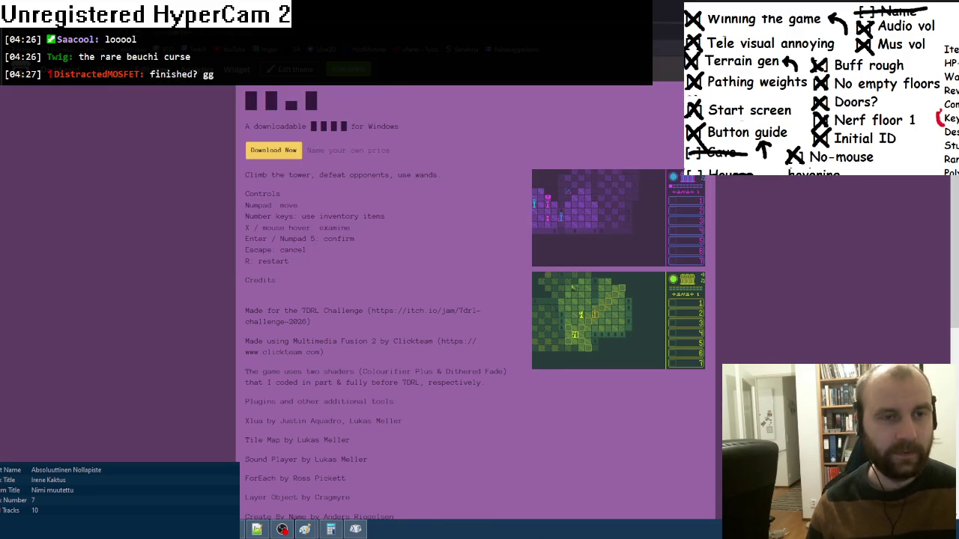
scroll(315, 288, down, 3)
click(552, 208)
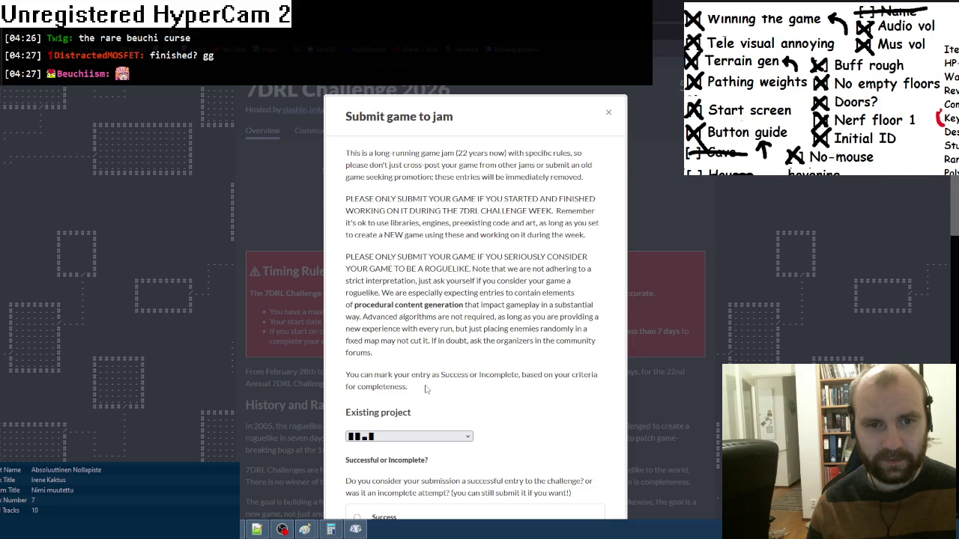
- Answer Yes to the game being made during the 7DRL week and being a roguelike
scroll(424, 389, down, 3)
scroll(424, 389, down, 1)
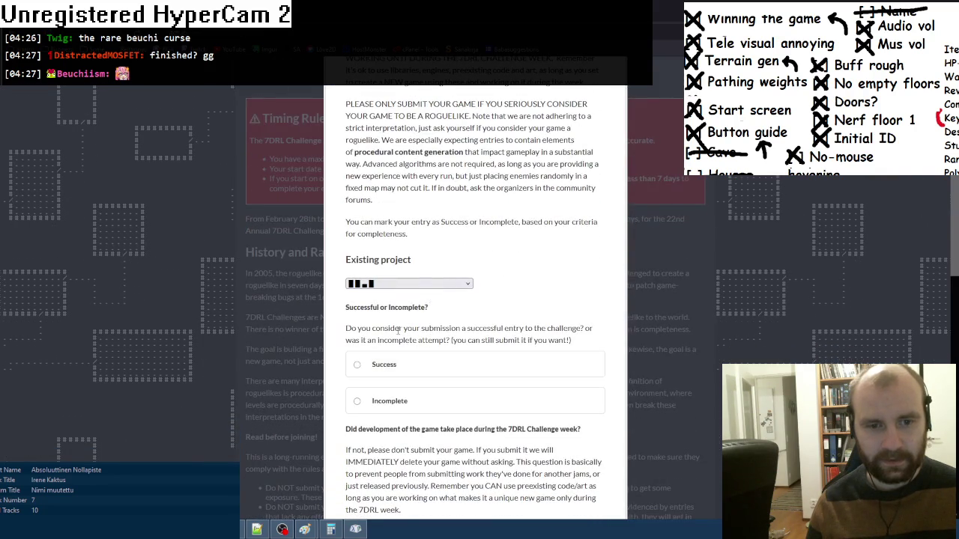
scroll(398, 331, down, 2)
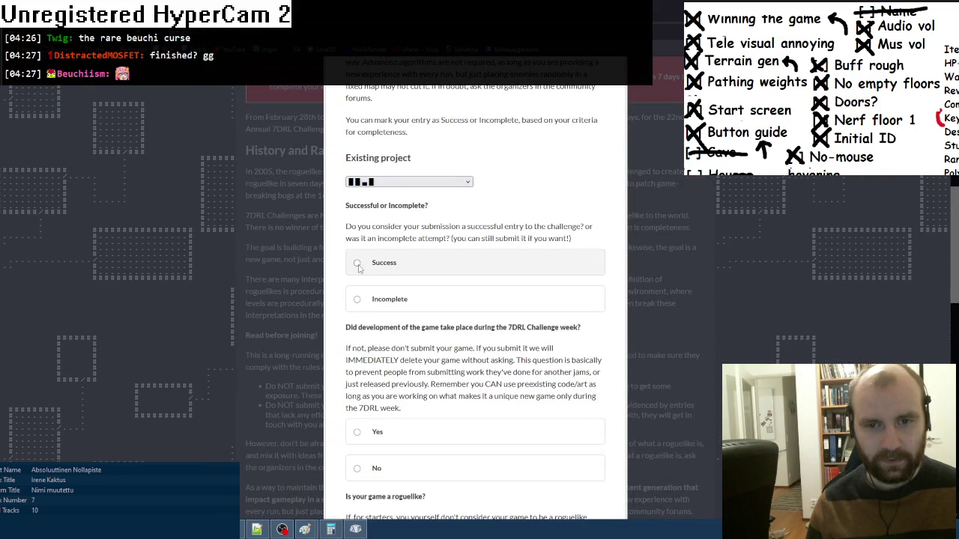
scroll(339, 328, down, 3)
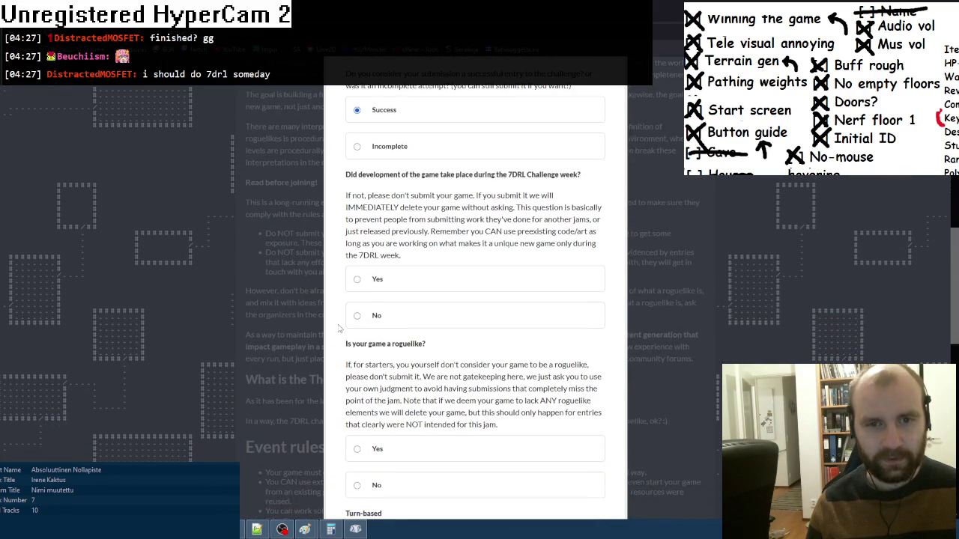
click(357, 283)
scroll(341, 320, down, 2)
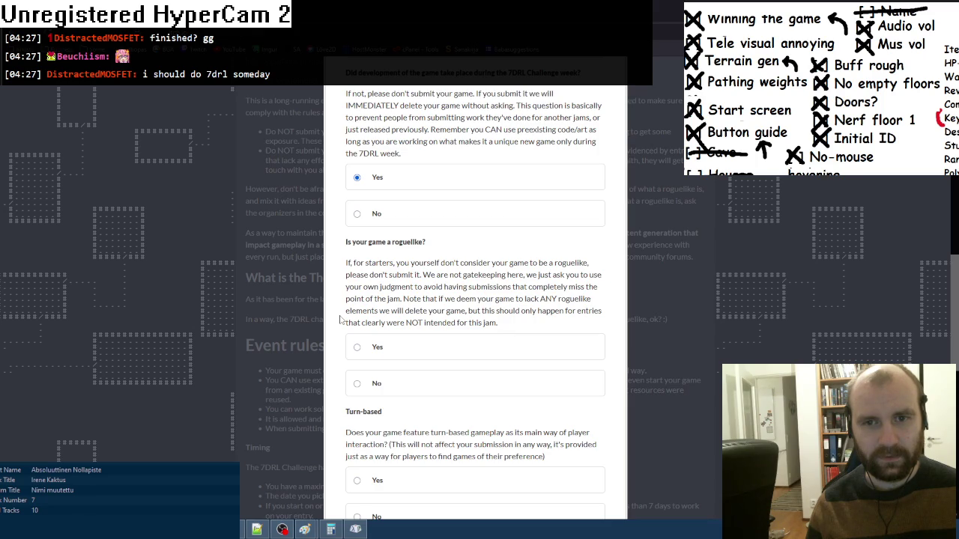
scroll(340, 320, down, 1)
click(371, 306)
- Mark the game as turn-based and answer No to meta-progression
scroll(352, 313, down, 3)
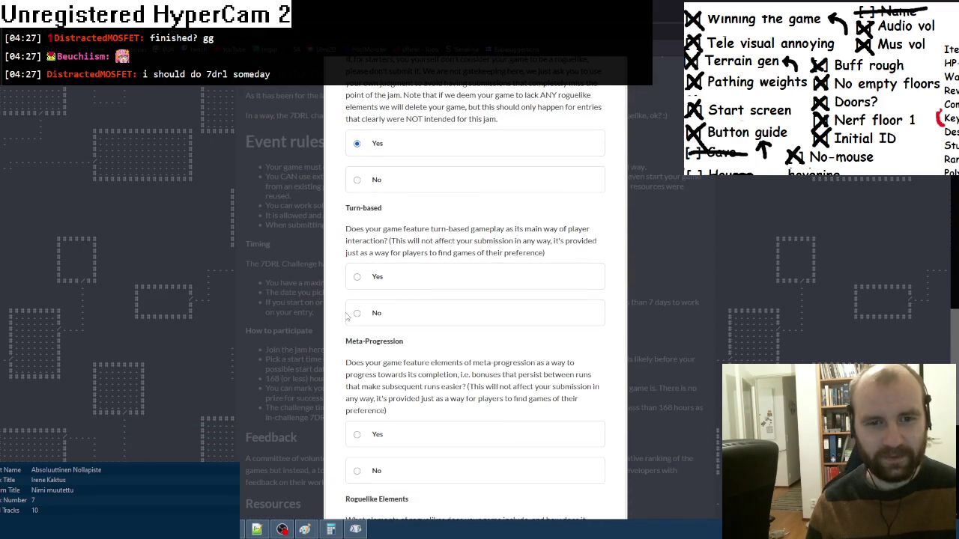
click(357, 277)
scroll(337, 327, down, 3)
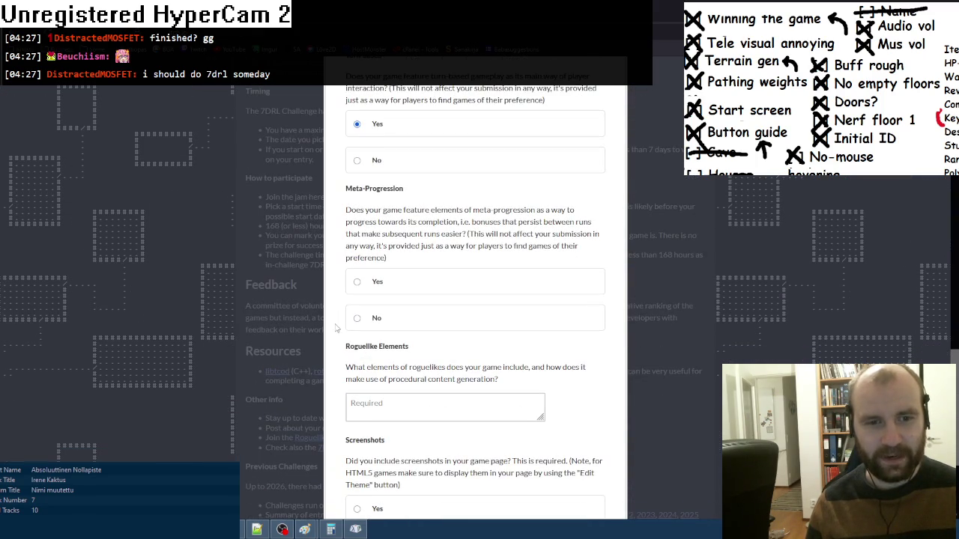
click(357, 319)
scroll(343, 330, down, 2)
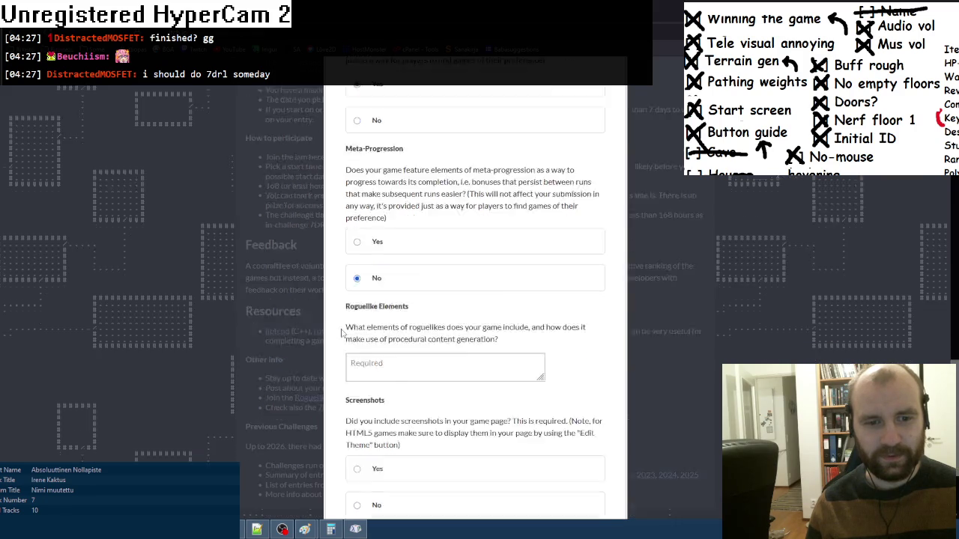
click(362, 314)
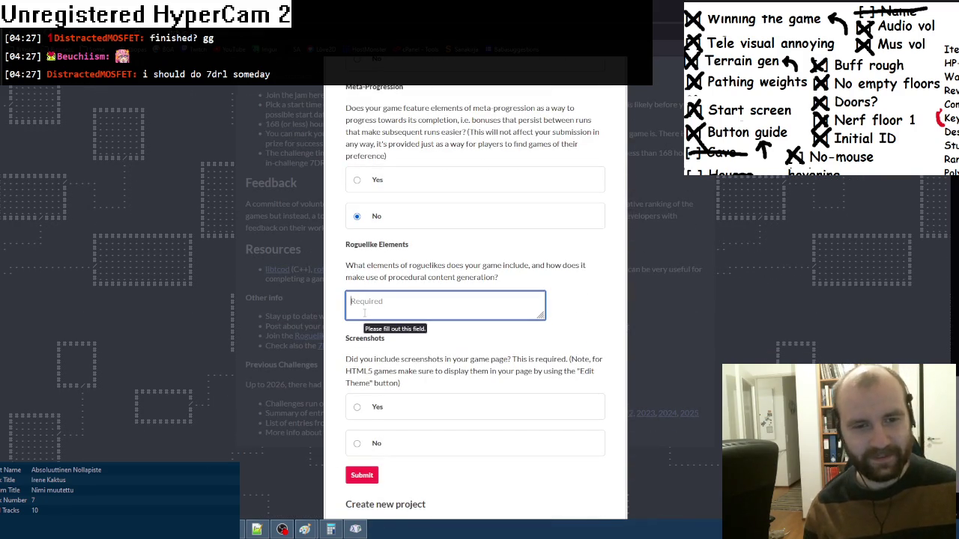
- List the roguelike elements: turn-based, permadeath, procedural generation, item identification, tactical combat
text(Turn-b)
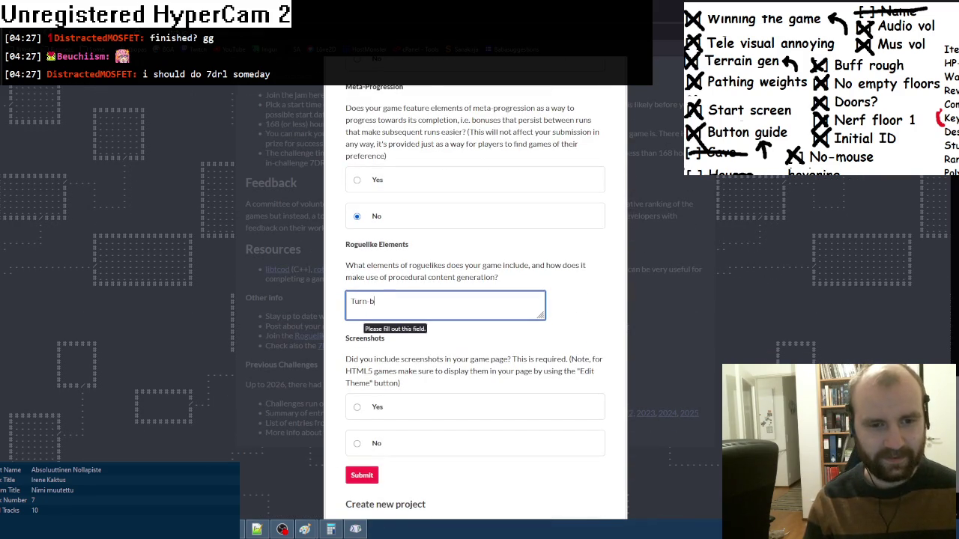
text(ased, permade)
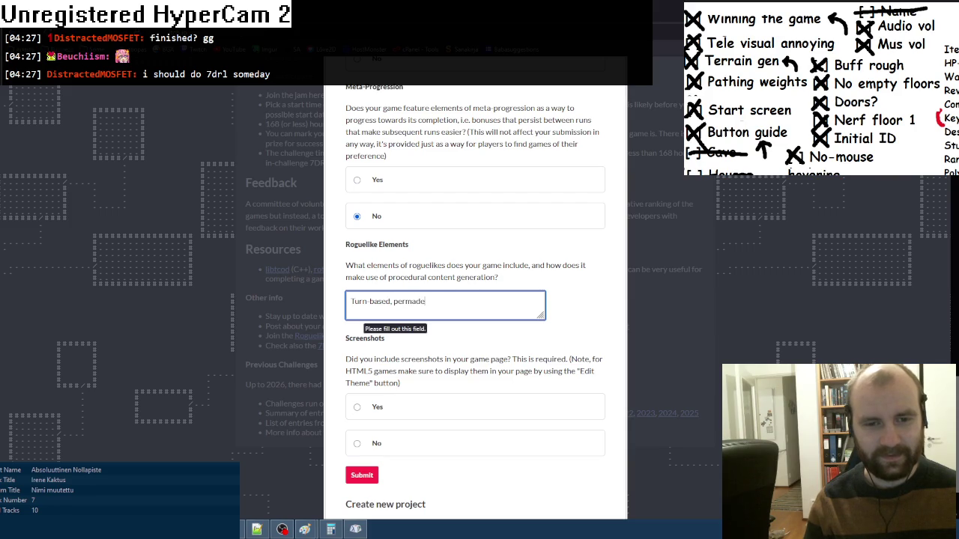
text(ath, procedural ge)
text(neration,)
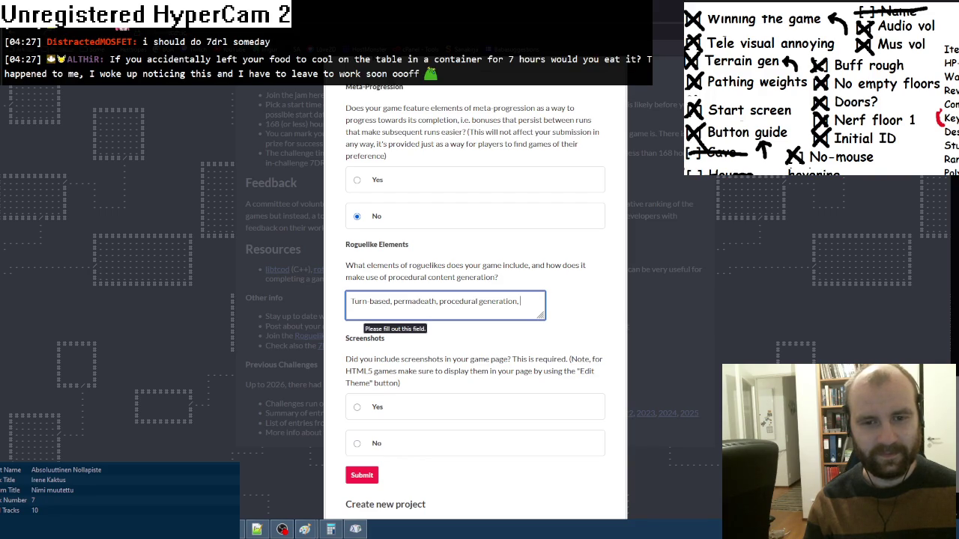
text(item)
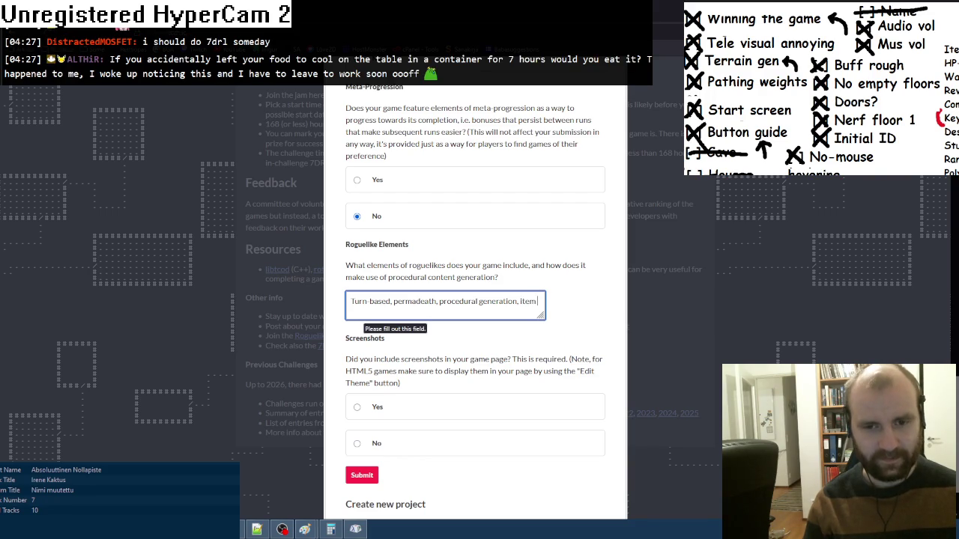
text( identification, ta)
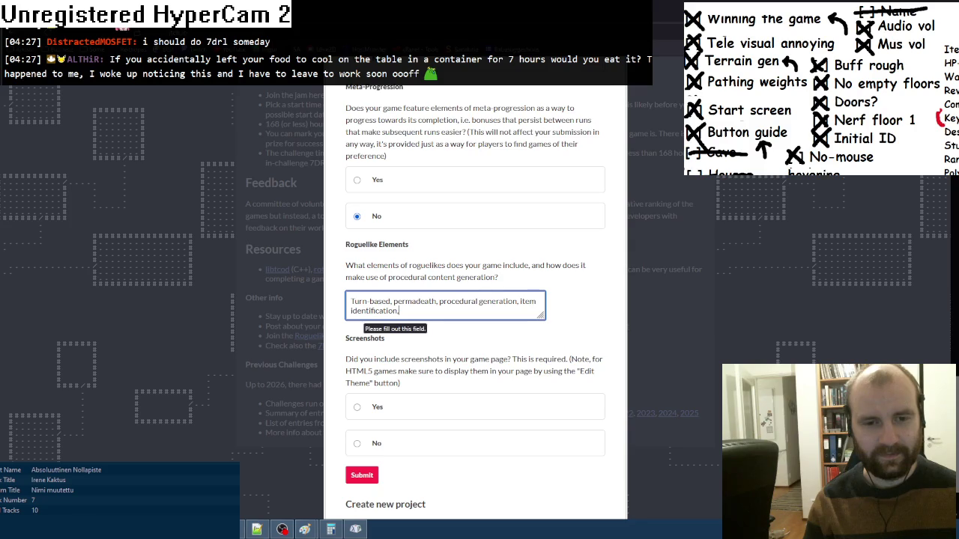
text(ctical combat)
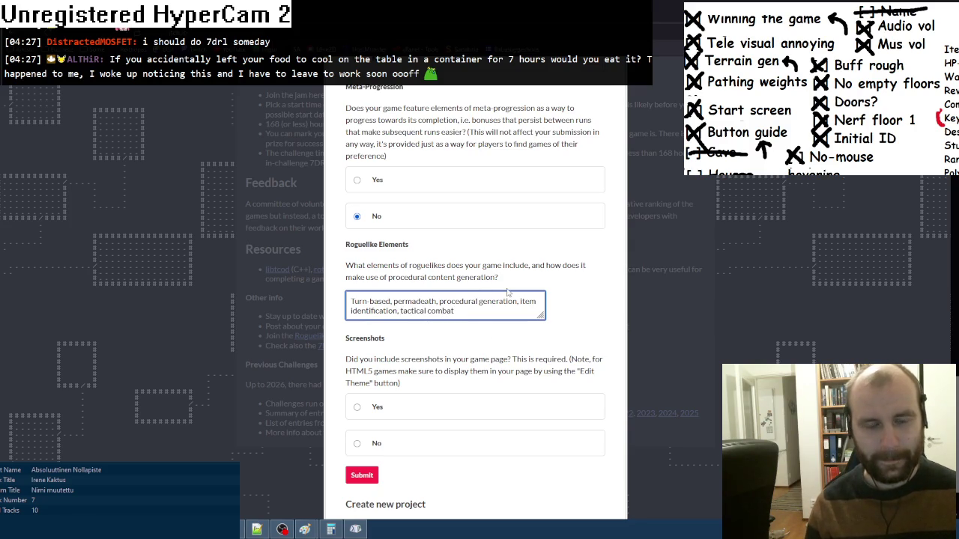
scroll(467, 362, down, 1)
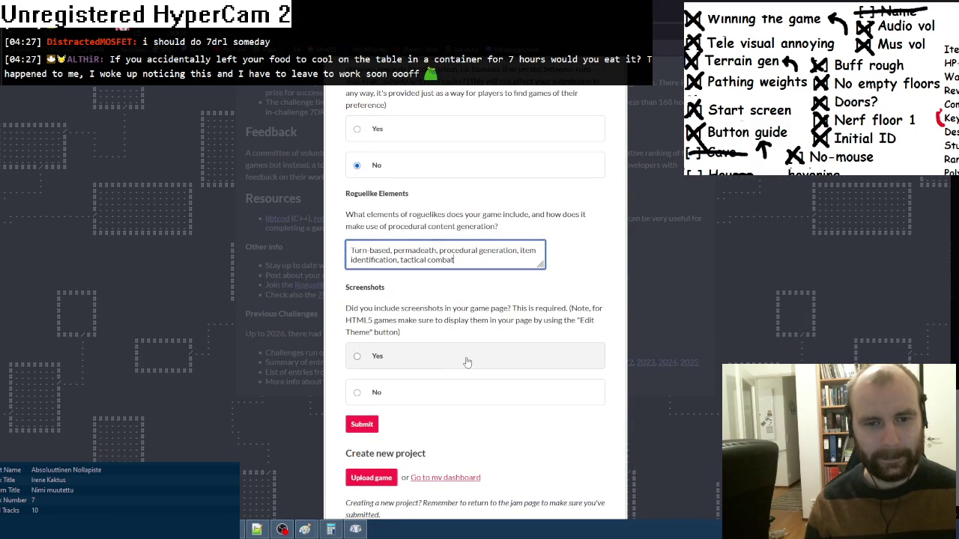
- Answer Yes to screenshots on the game page, submit the entry, and dismiss the confirmation
click(467, 362)
scroll(453, 441, down, 1)
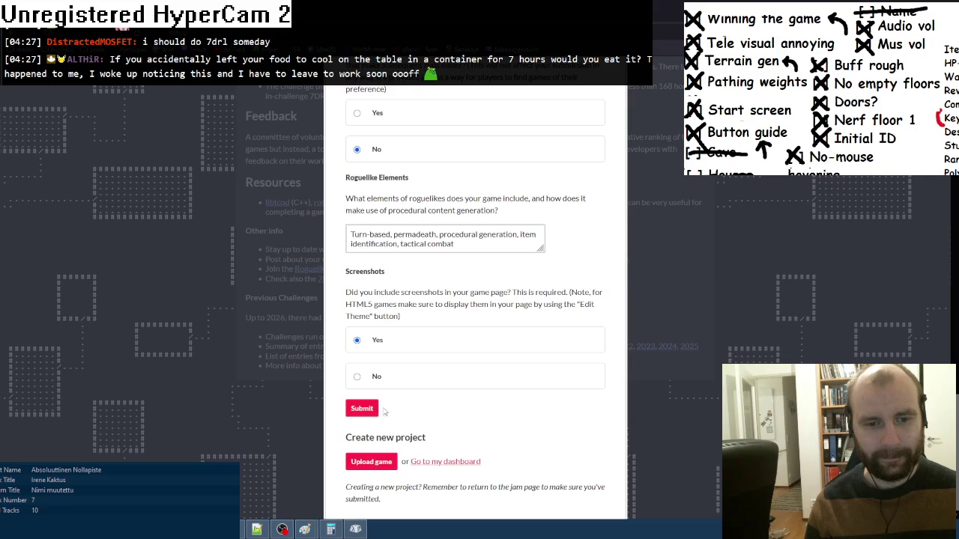
click(374, 412)
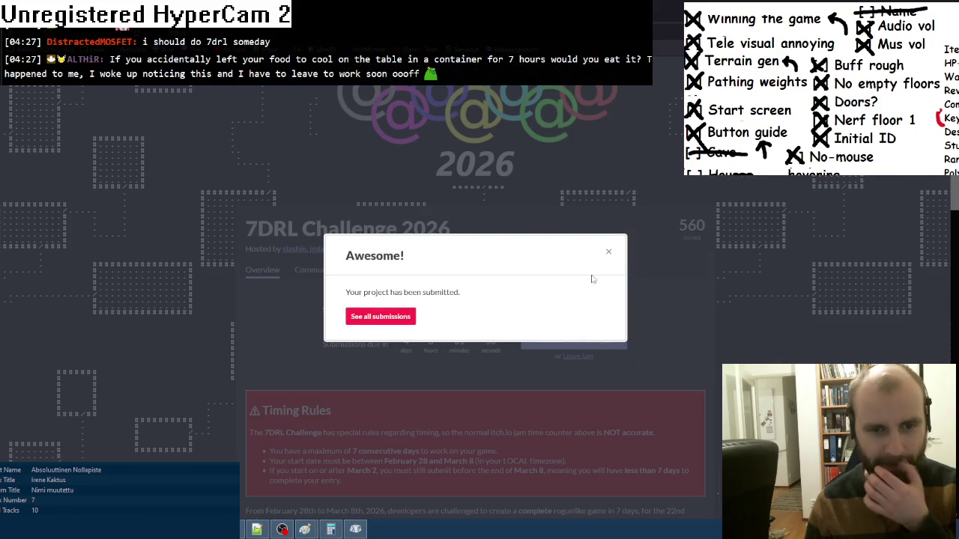
click(608, 255)
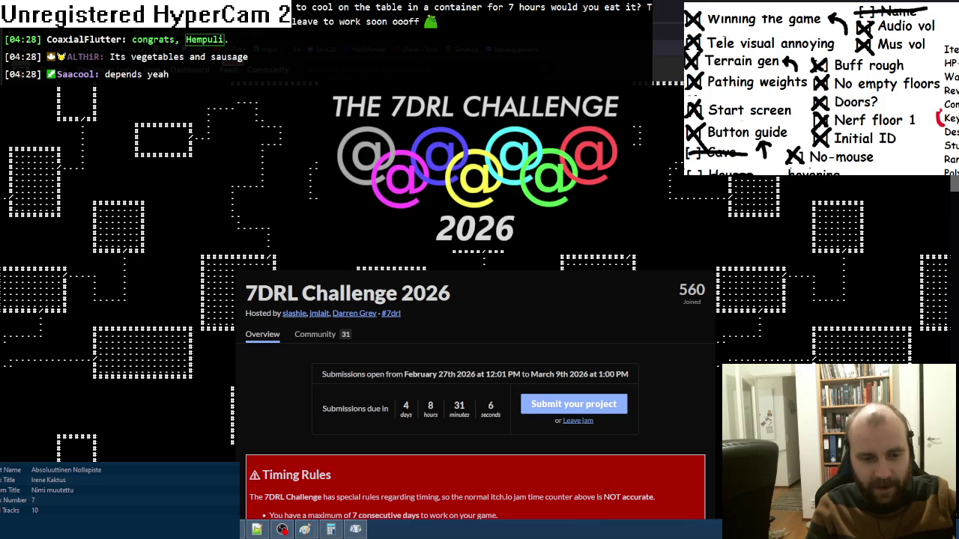
- Bring the game screenshot and then the to-do list drawing forward in Paint
mouse_move(305, 530)
click(358, 478)
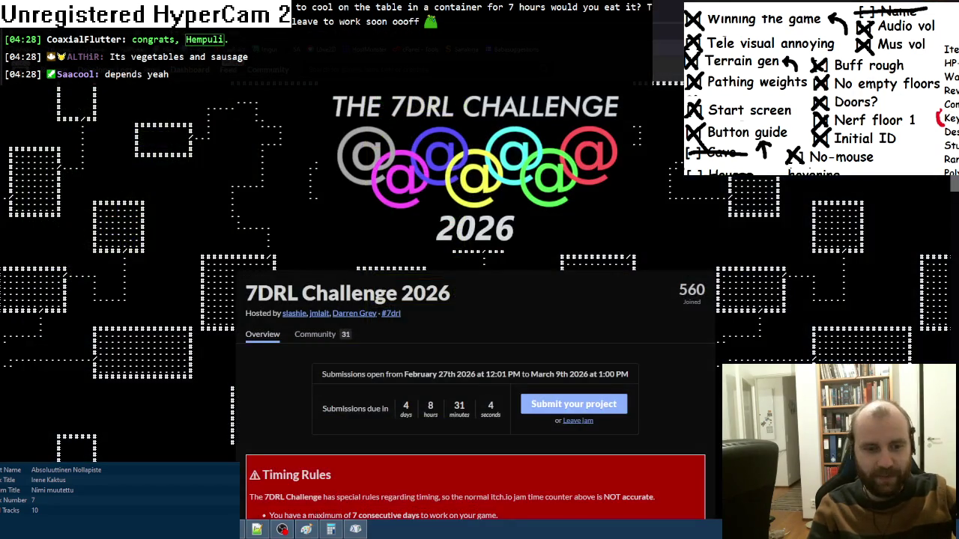
click(306, 529)
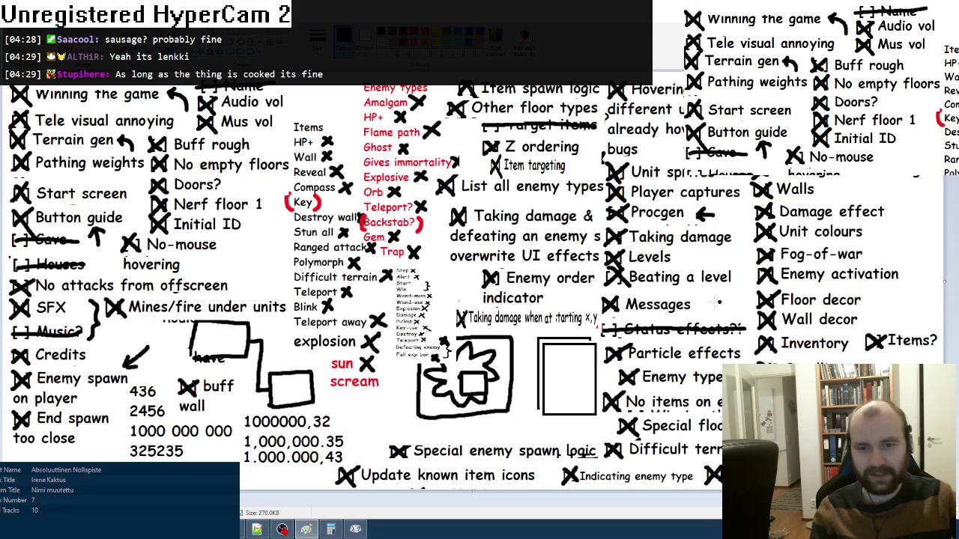
- Close Character Map, Calculator, the to-do list drawing and the browser showing the jam page
click(355, 530)
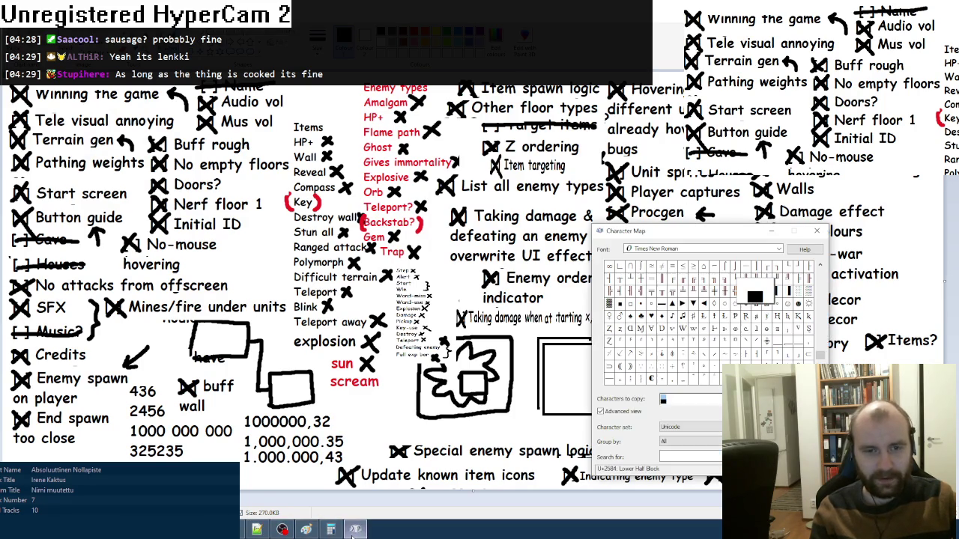
click(824, 235)
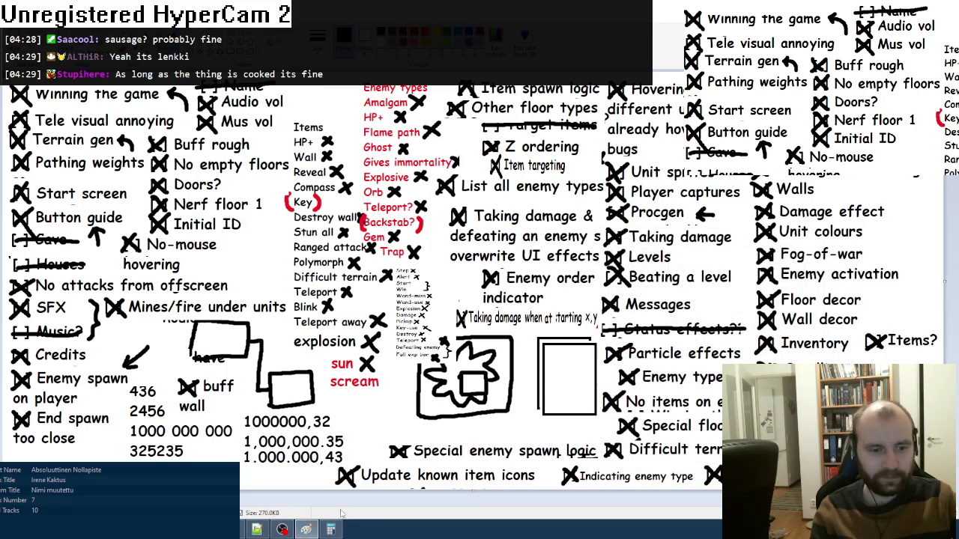
click(330, 529)
click(668, 122)
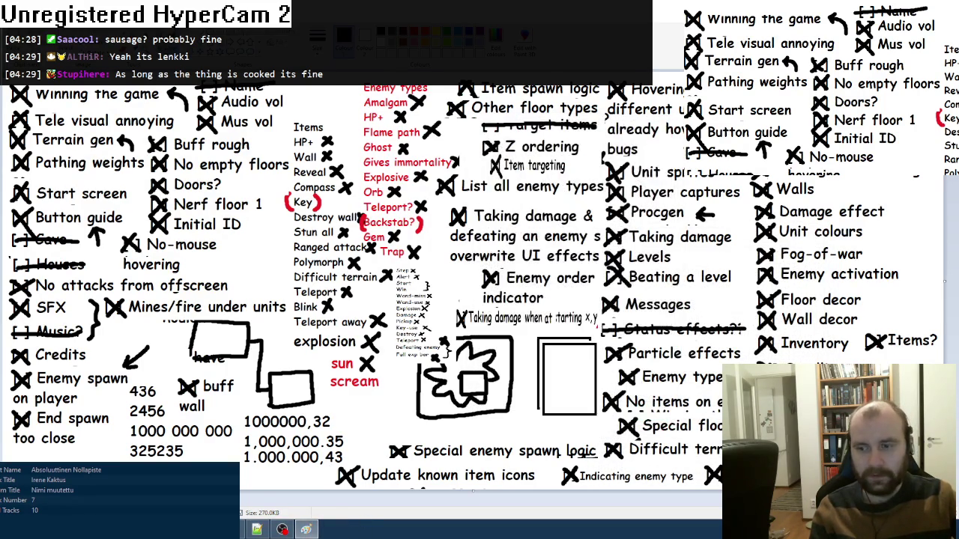
click(948, 8)
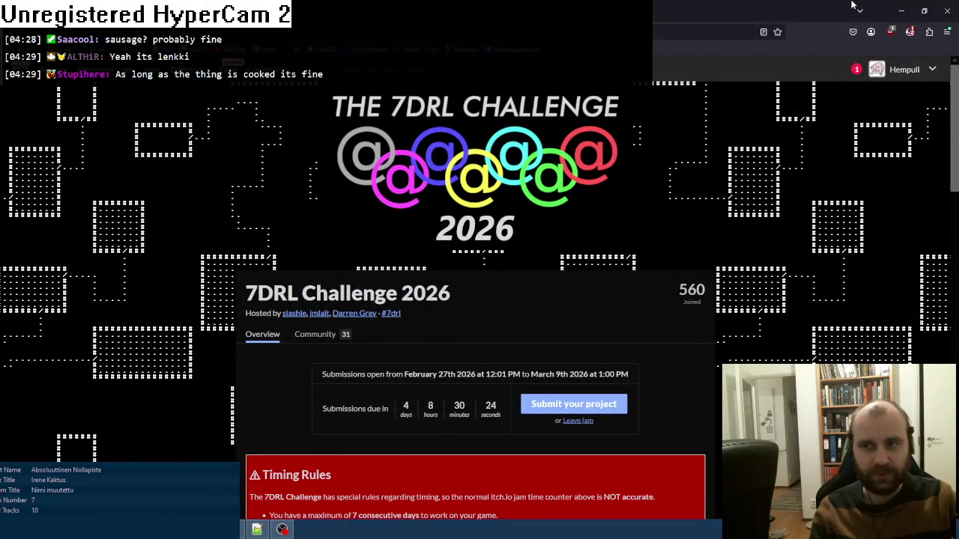
click(948, 7)
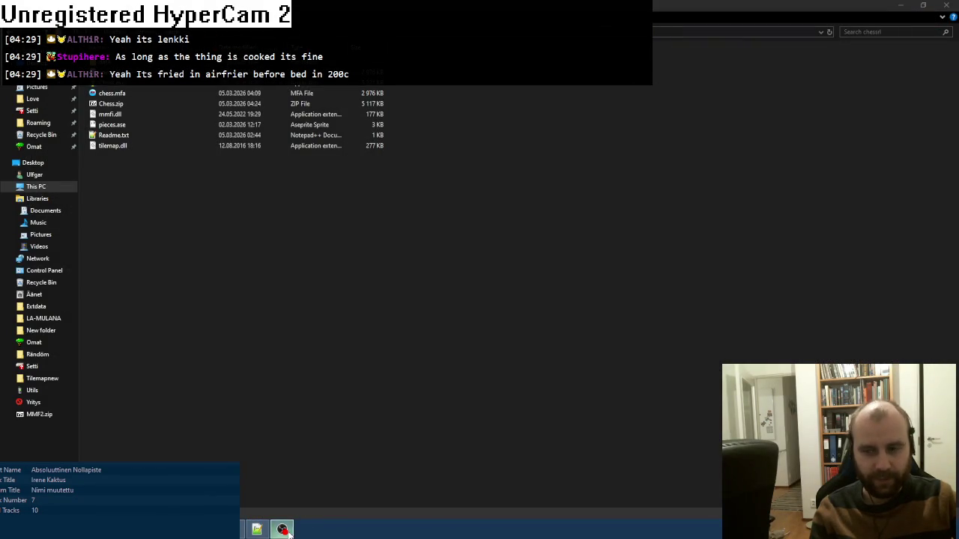